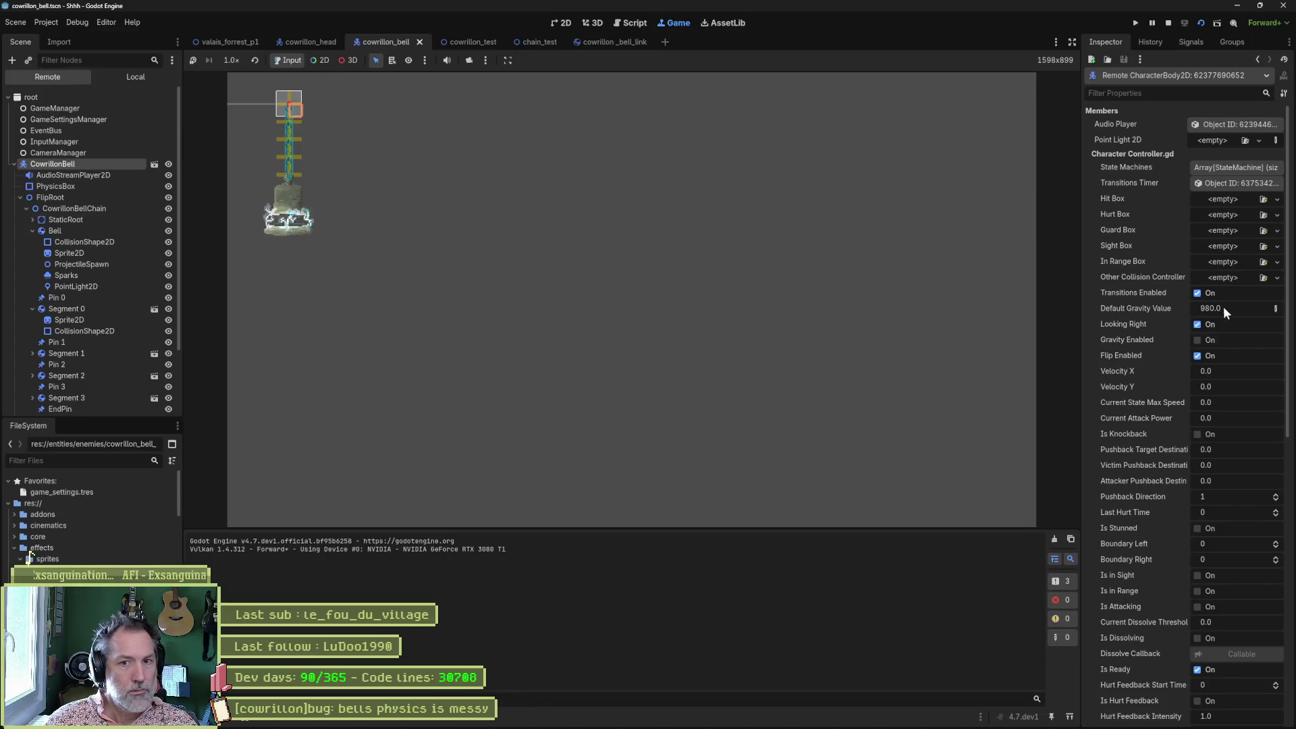
Nudge the running bell left, then unfreeze Bell and chain Segments 0–3.
{"action": "left_click_drag", "start_coordinate": [1245, 462], "coordinate": [1234, 462]}
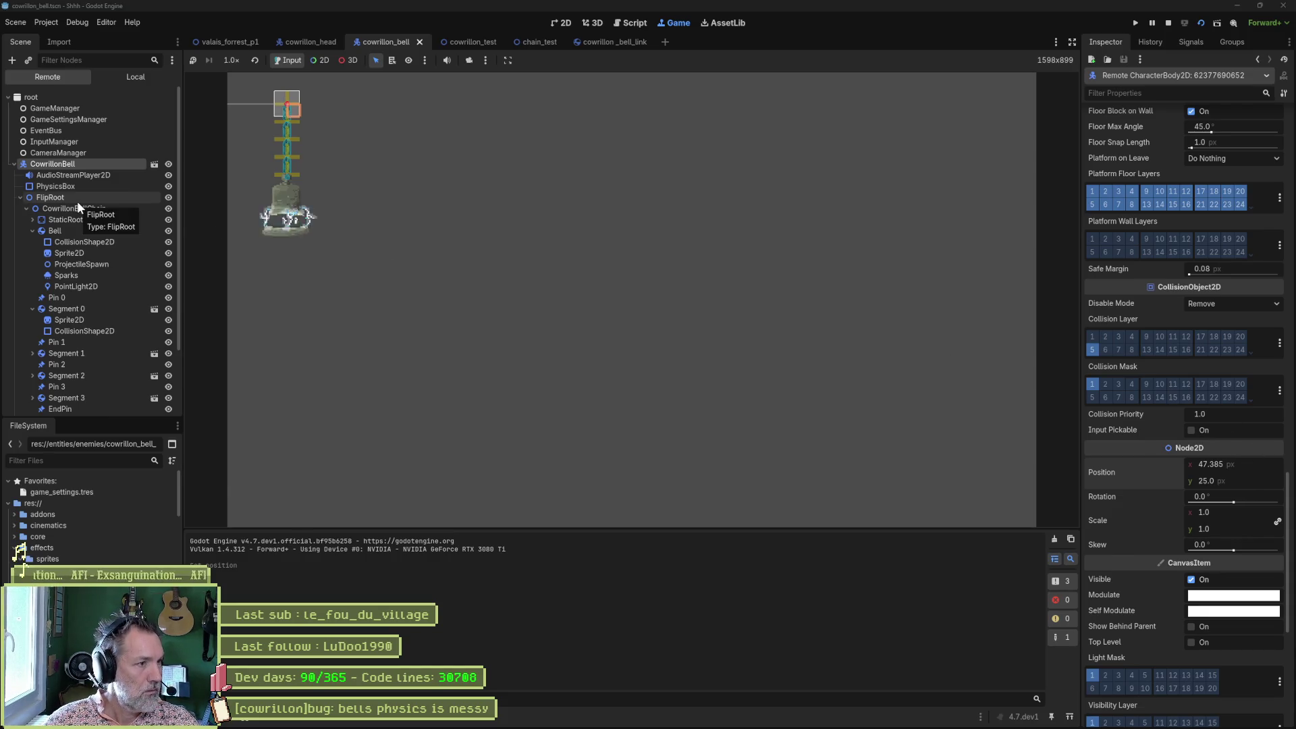
{"action": "left_click", "coordinate": [64, 229]}
{"action": "scroll", "coordinate": [63, 229], "scroll_direction": "down", "scroll_amount": 3}
{"action": "left_click", "coordinate": [67, 230], "text": "ctrl"}
{"action": "left_click", "coordinate": [67, 273], "text": "ctrl"}
{"action": "left_click", "coordinate": [64, 297], "text": "ctrl"}
{"action": "left_click", "coordinate": [62, 317], "text": "ctrl"}
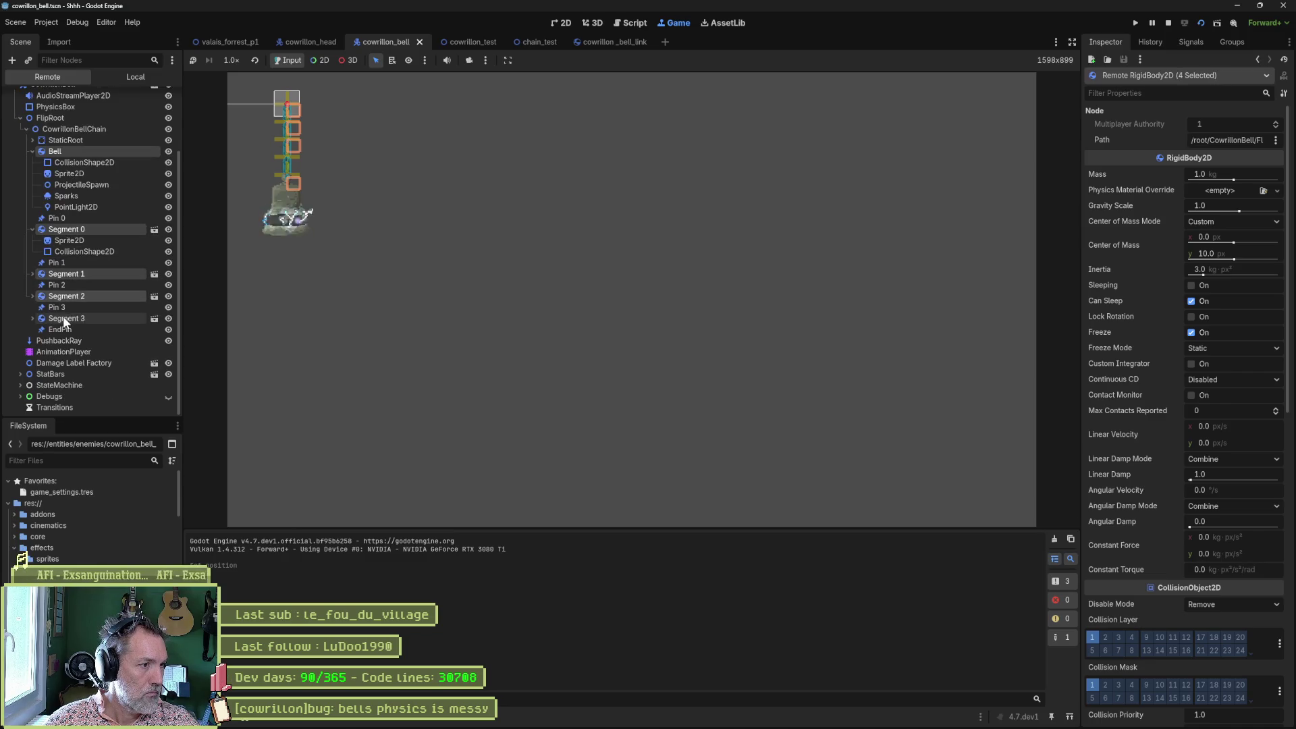
{"action": "left_click", "coordinate": [1192, 332]}
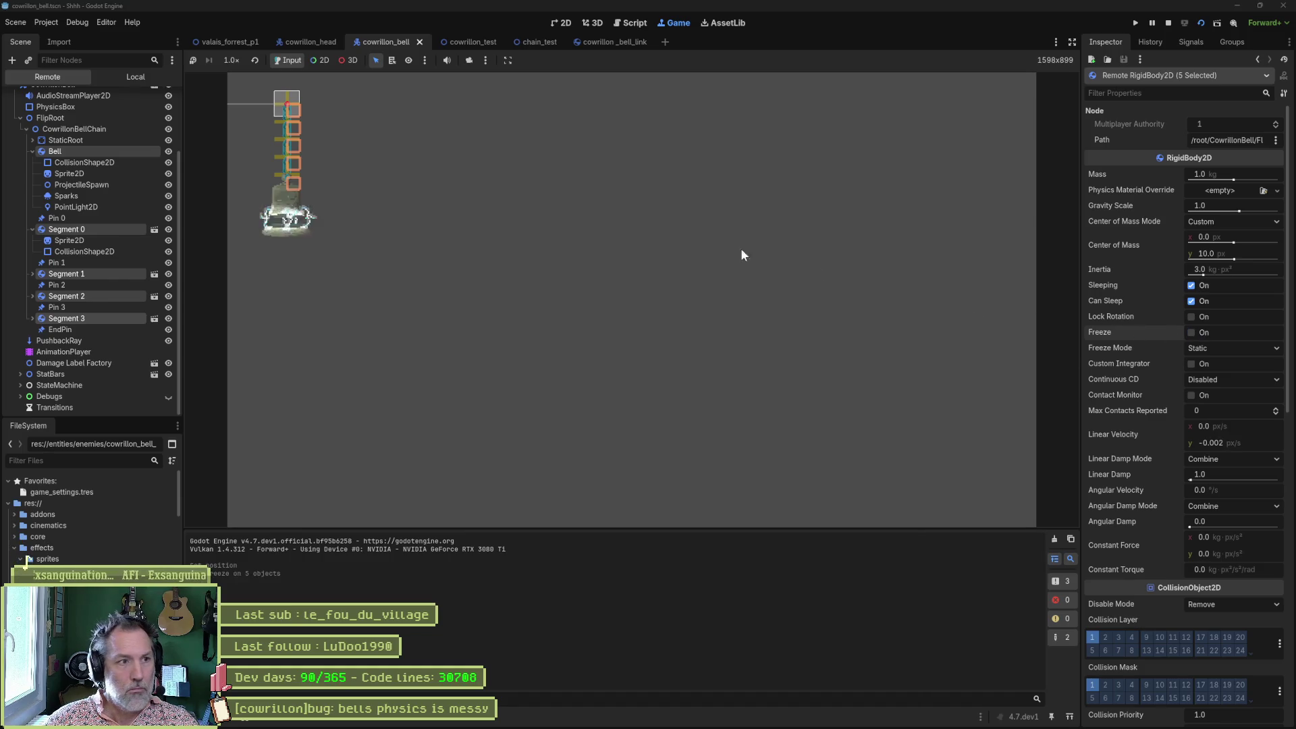
Shift the CowrillonBell root's x position to the right, then stop the playtest.
{"action": "scroll", "coordinate": [100, 137], "scroll_direction": "up", "scroll_amount": 3}
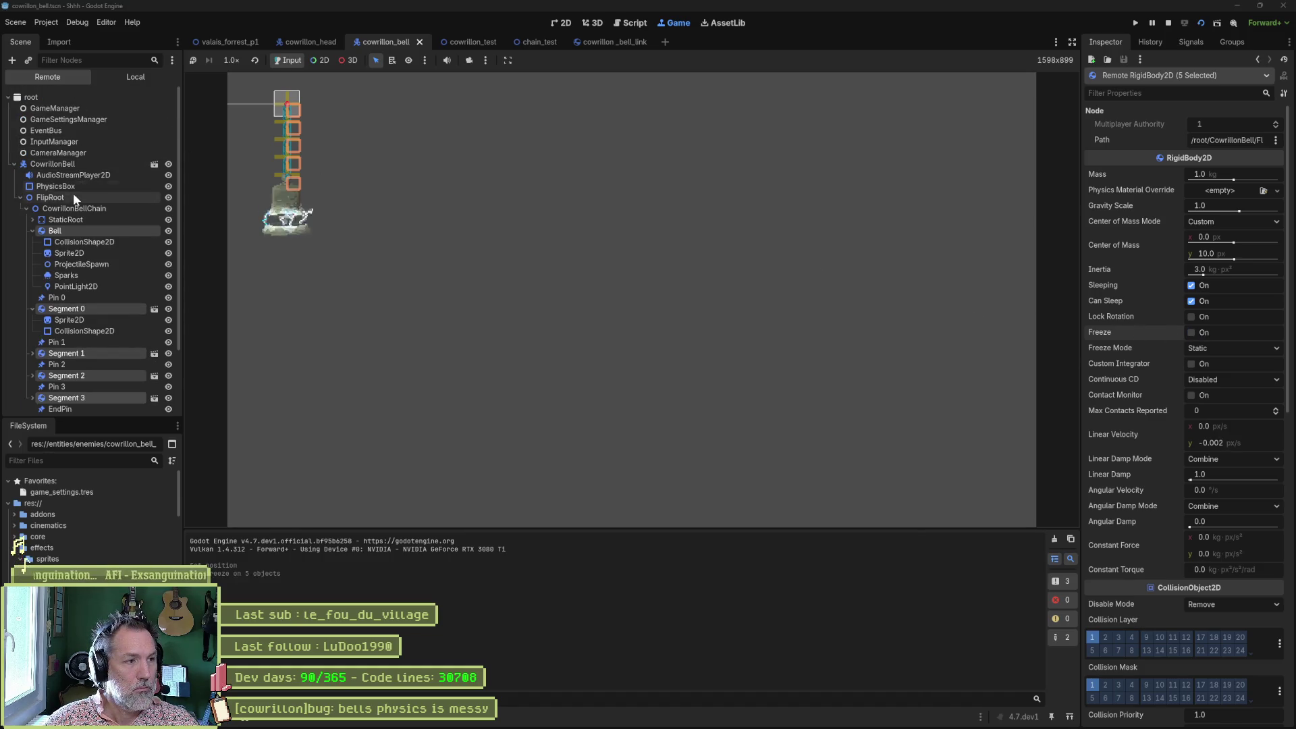
{"action": "left_click", "coordinate": [66, 165]}
{"action": "scroll", "coordinate": [1217, 156], "scroll_direction": "down", "scroll_amount": 15}
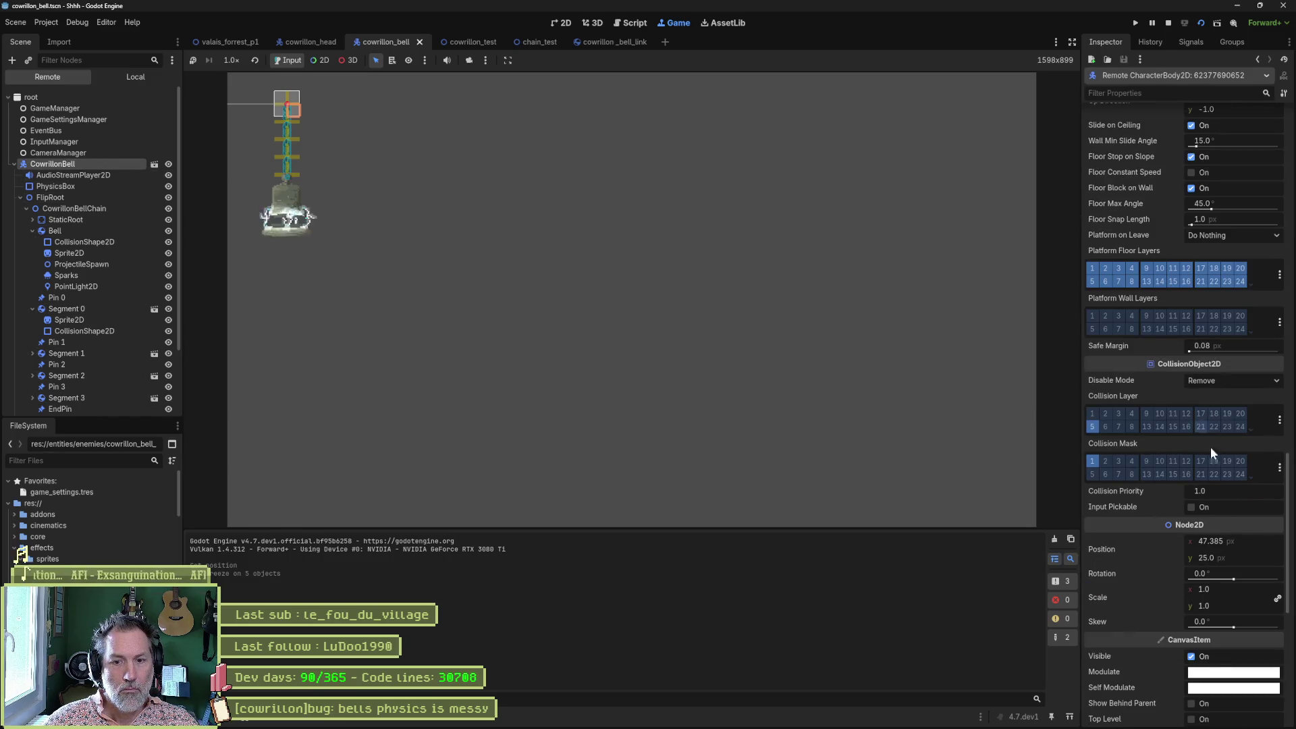
{"action": "mouse_move", "coordinate": [1257, 541]}
{"action": "left_mouse_down"}
{"action": "mouse_move", "coordinate": [1280, 541]}
{"action": "mouse_move", "coordinate": [1238, 541]}
{"action": "mouse_move", "coordinate": [1249, 541]}
{"action": "mouse_move", "coordinate": [712, 359]}
{"action": "left_mouse_up"}
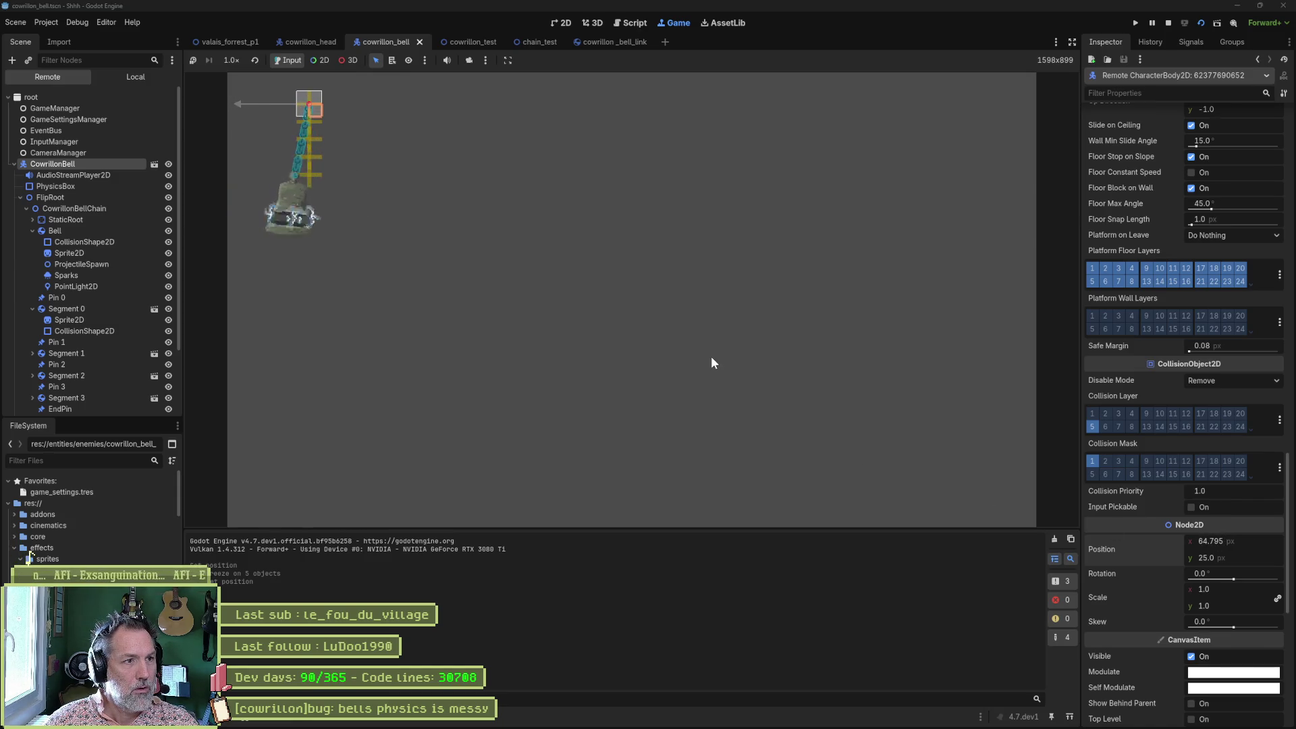
{"action": "key", "text": "F8"}
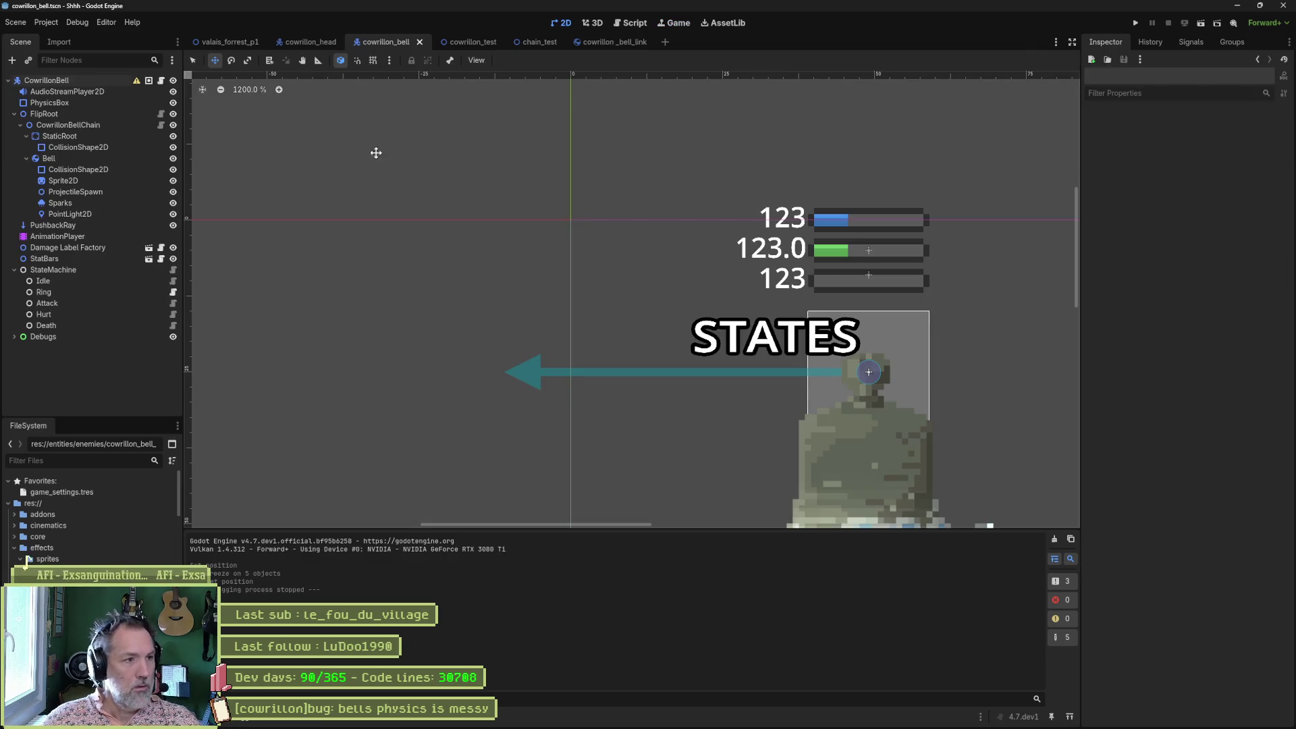
Reset CowrillonBell to the origin, then duplicate it into bells spread along the Cowrillon head's horns.
{"action": "left_click", "coordinate": [130, 82]}
{"action": "left_click", "coordinate": [1178, 360]}
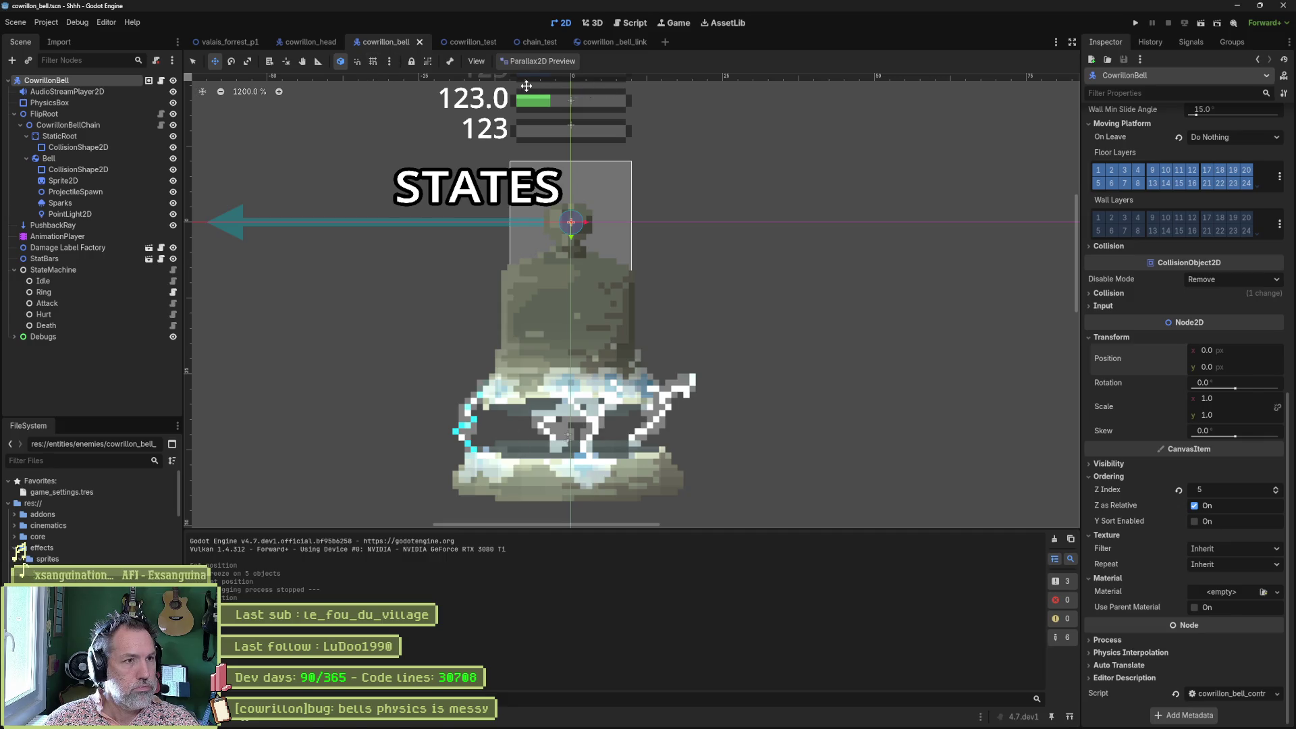
{"action": "left_click", "coordinate": [298, 39]}
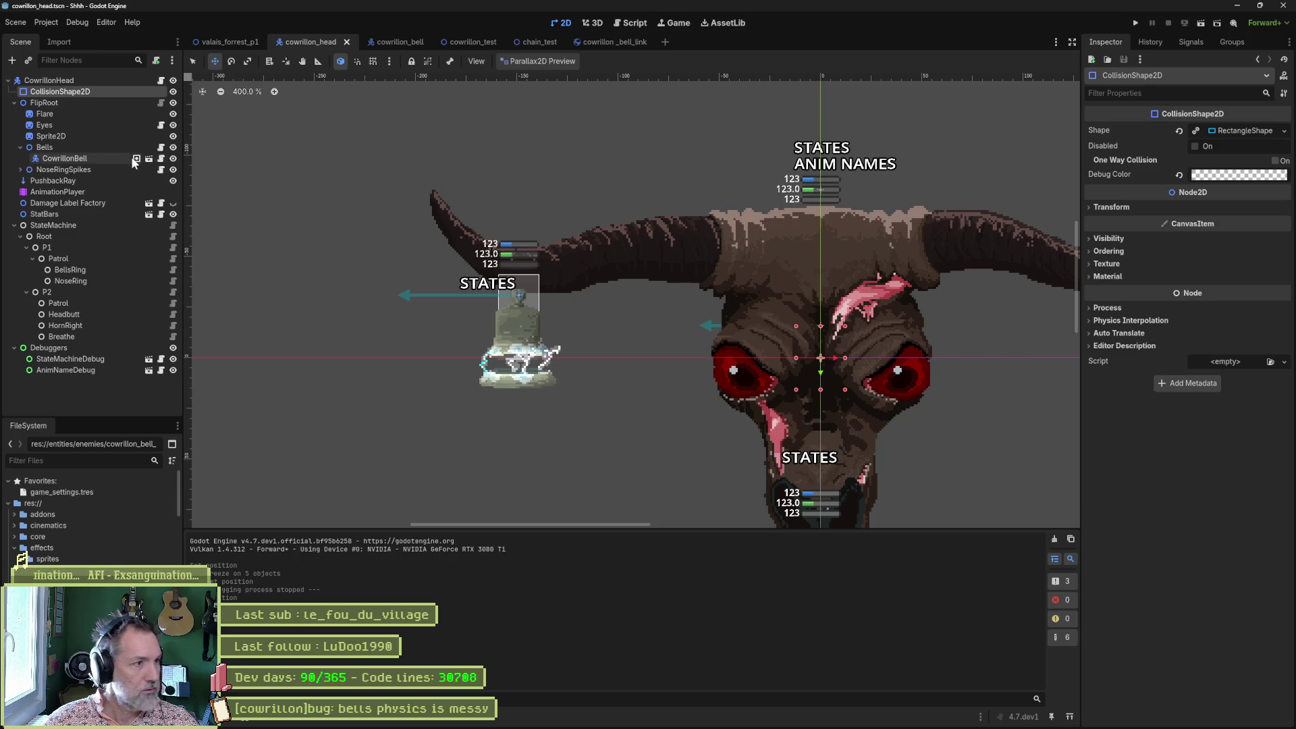
{"action": "left_click", "coordinate": [91, 156]}
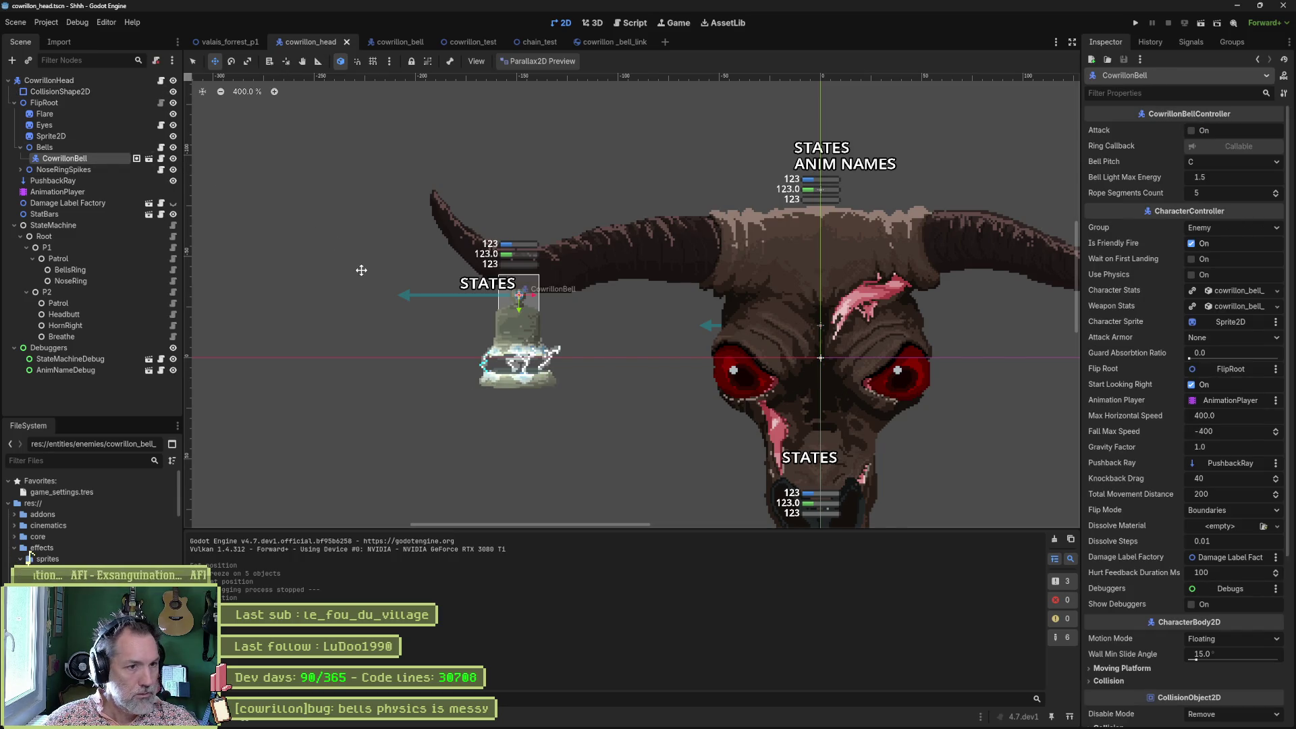
{"action": "key", "text": "ctrl+d"}
{"action": "mouse_move", "coordinate": [608, 358]}
{"action": "left_mouse_down"}
{"action": "mouse_move", "coordinate": [698, 379]}
{"action": "mouse_move", "coordinate": [681, 375]}
{"action": "mouse_move", "coordinate": [709, 340]}
{"action": "mouse_move", "coordinate": [713, 356]}
{"action": "mouse_move", "coordinate": [784, 361]}
{"action": "left_mouse_up"}
{"action": "key", "text": "ctrl+d"}
{"action": "key", "text": "ctrl+d"}
{"action": "left_click_drag", "start_coordinate": [784, 361], "coordinate": [1053, 384]}
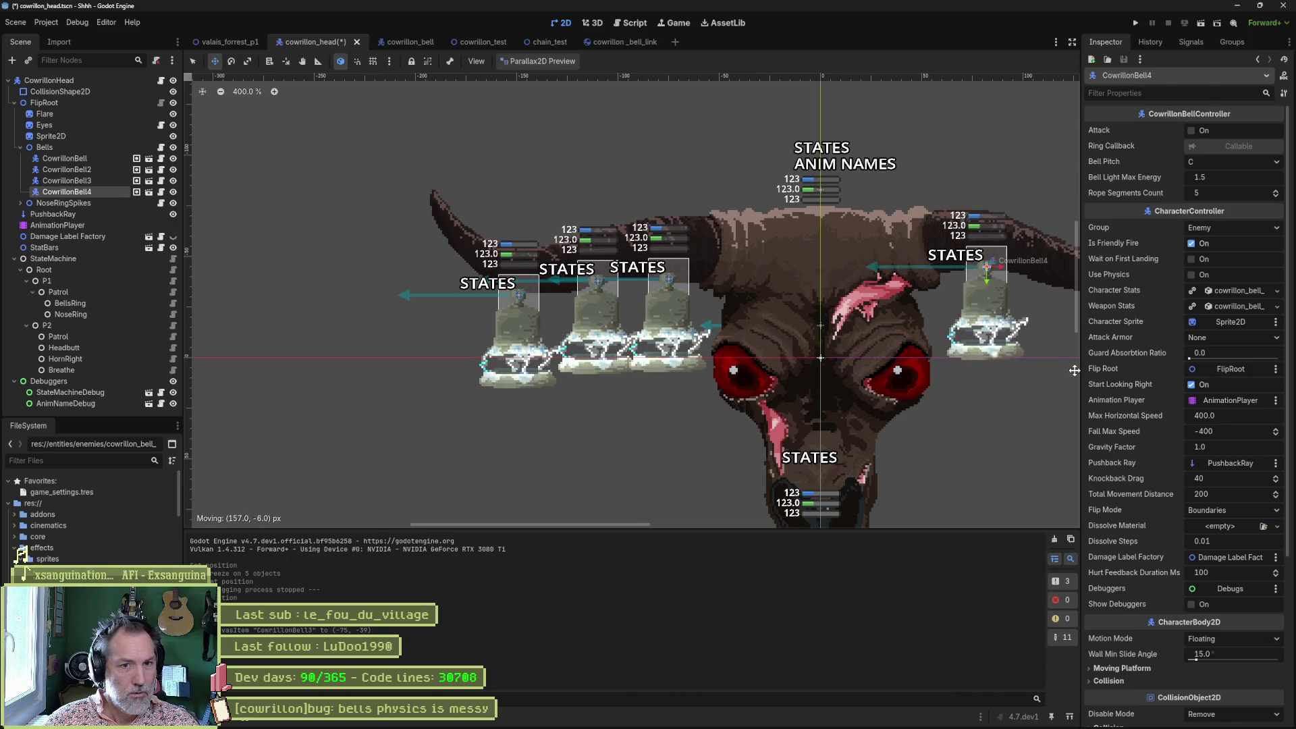
{"action": "scroll", "coordinate": [775, 376], "scroll_direction": "right", "scroll_amount": 5}
{"action": "key", "text": "ctrl+d"}
{"action": "mouse_move", "coordinate": [822, 389]}
{"action": "left_mouse_down"}
{"action": "mouse_move", "coordinate": [929, 396]}
{"action": "mouse_move", "coordinate": [1018, 372]}
{"action": "left_mouse_up"}
{"action": "key", "text": "ctrl+d"}
Set CowrillonBell2's rope to 2 segments, adjust Bell3 and Bell6 ropes, save, and run the level.
{"action": "scroll", "coordinate": [916, 364], "scroll_direction": "left", "scroll_amount": 5}
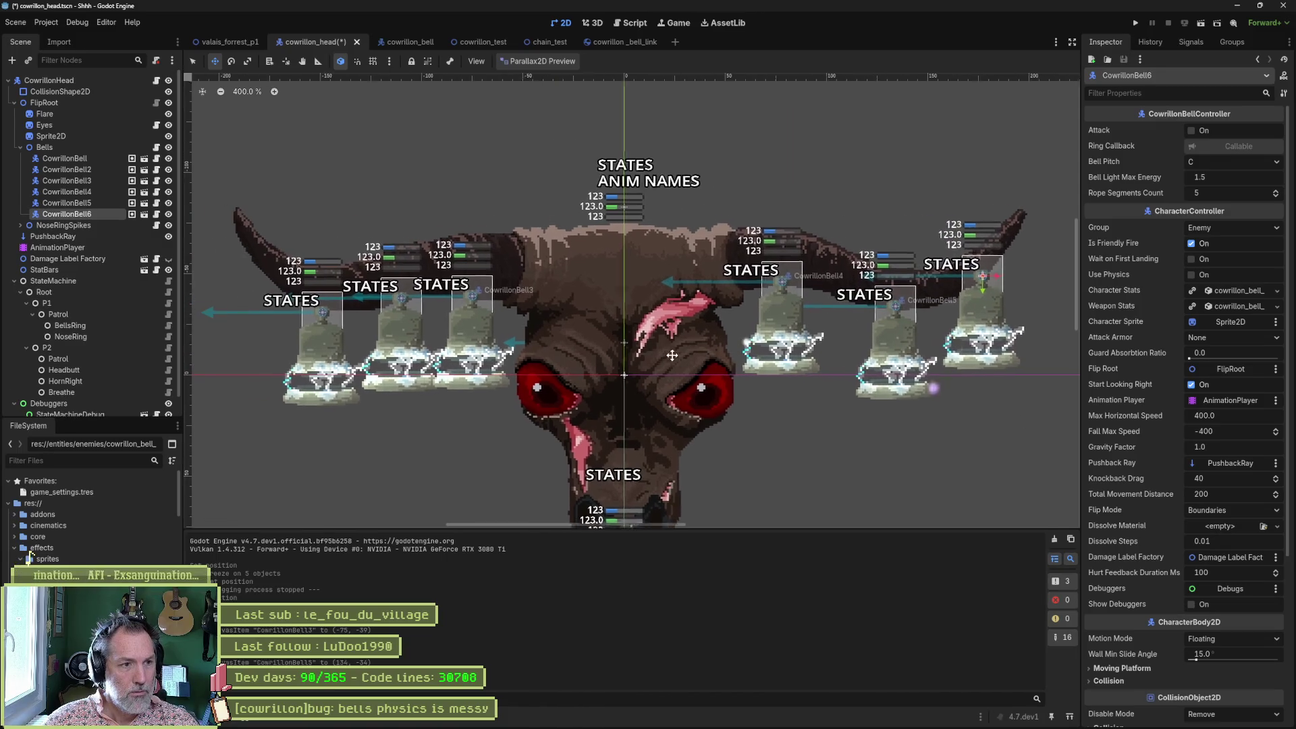
{"action": "left_click", "coordinate": [67, 170]}
{"action": "left_click", "coordinate": [1219, 196]}
{"action": "type", "text": "2"}
{"action": "key", "text": "Return"}
{"action": "left_click", "coordinate": [83, 178]}
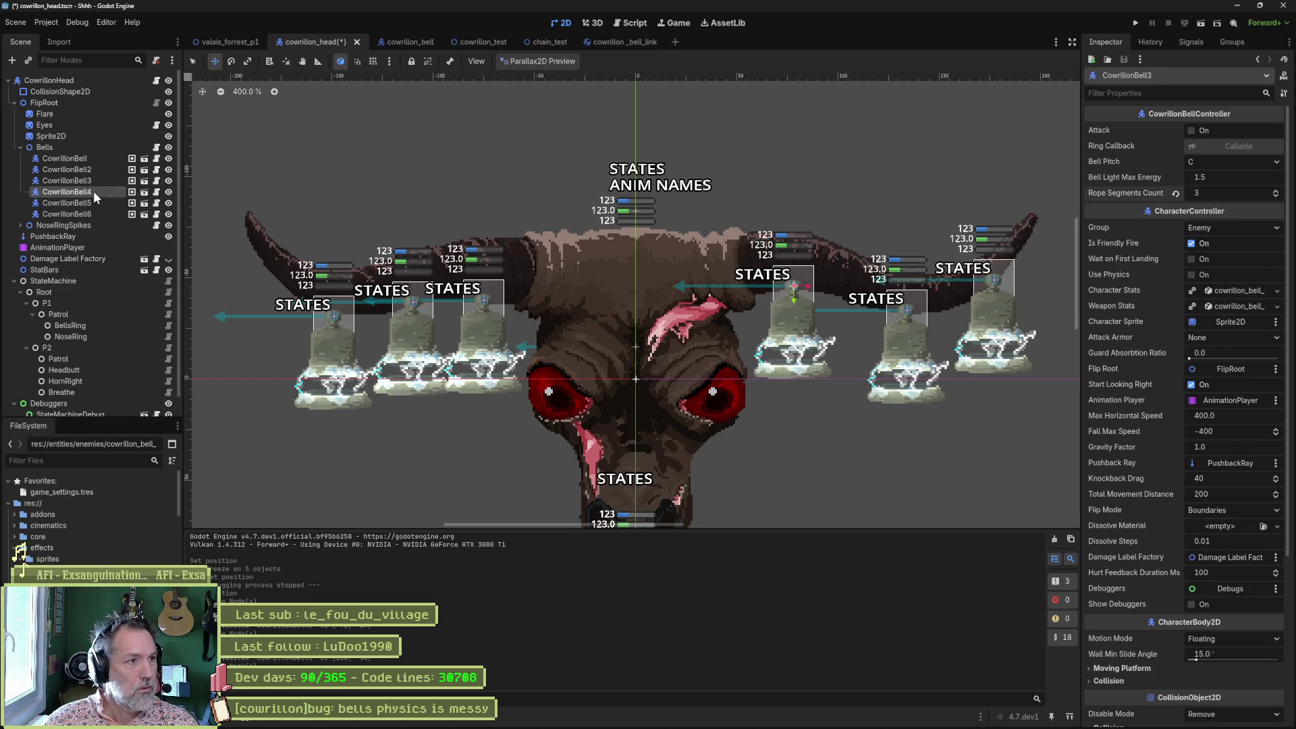
{"action": "left_click", "coordinate": [1208, 193]}
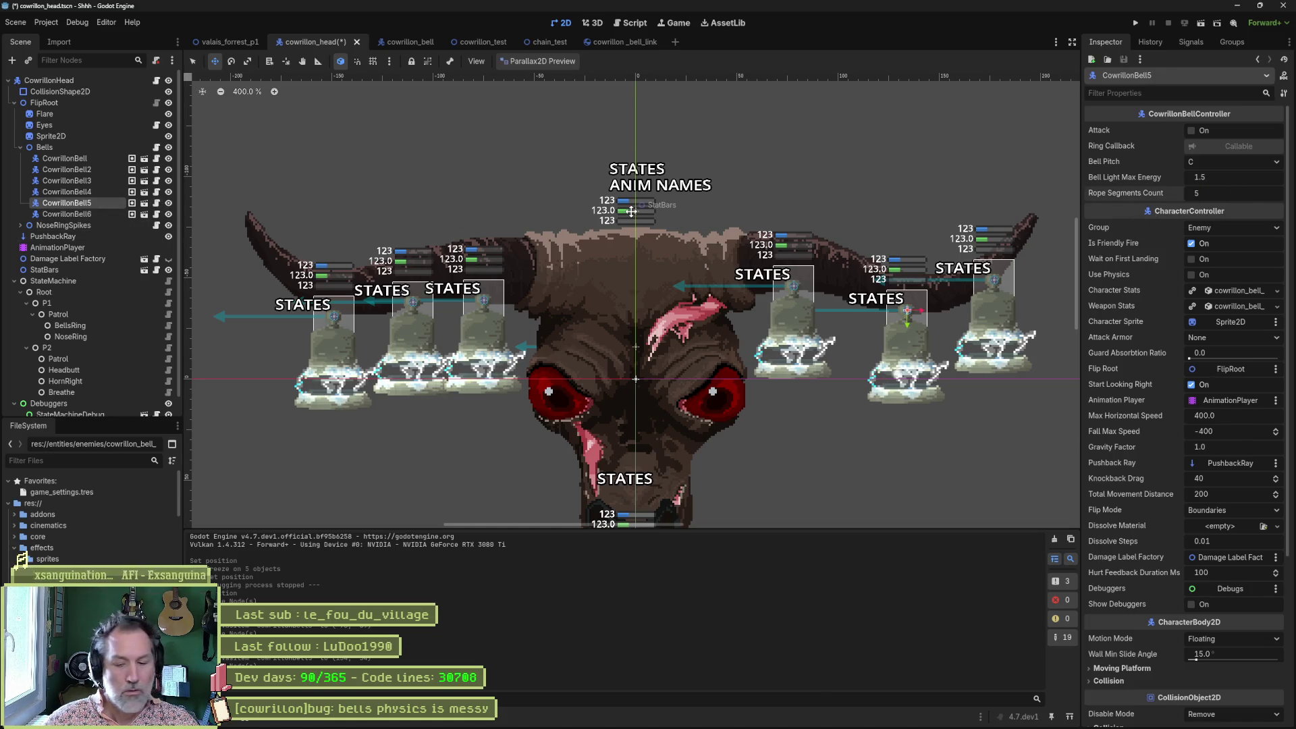
{"action": "left_click", "coordinate": [80, 213]}
{"action": "left_click", "coordinate": [1215, 195]}
{"action": "key", "text": "ctrl+s"}
{"action": "key", "text": "F6"}
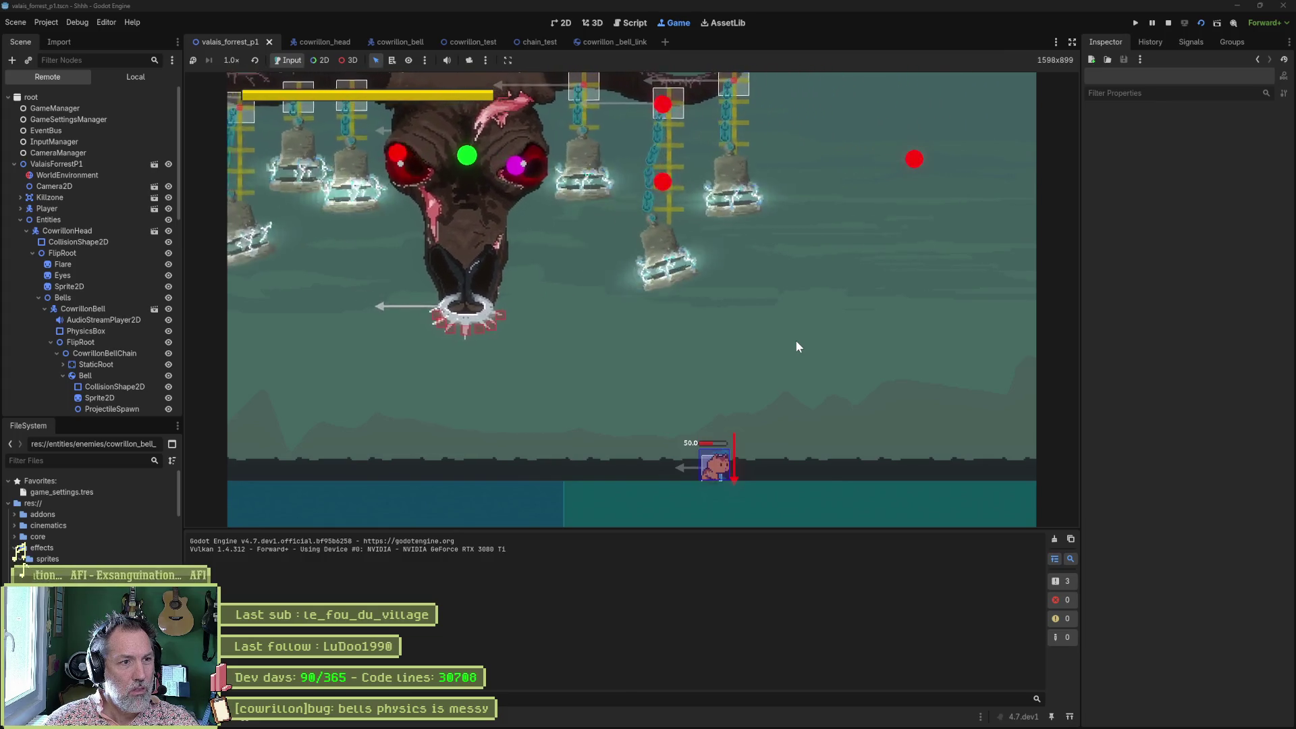
Check cowrillon_bell_link's 3.0 inertia, replay valais_forrest_p1, then open cowrillon_bell.
{"action": "left_click", "coordinate": [1168, 23]}
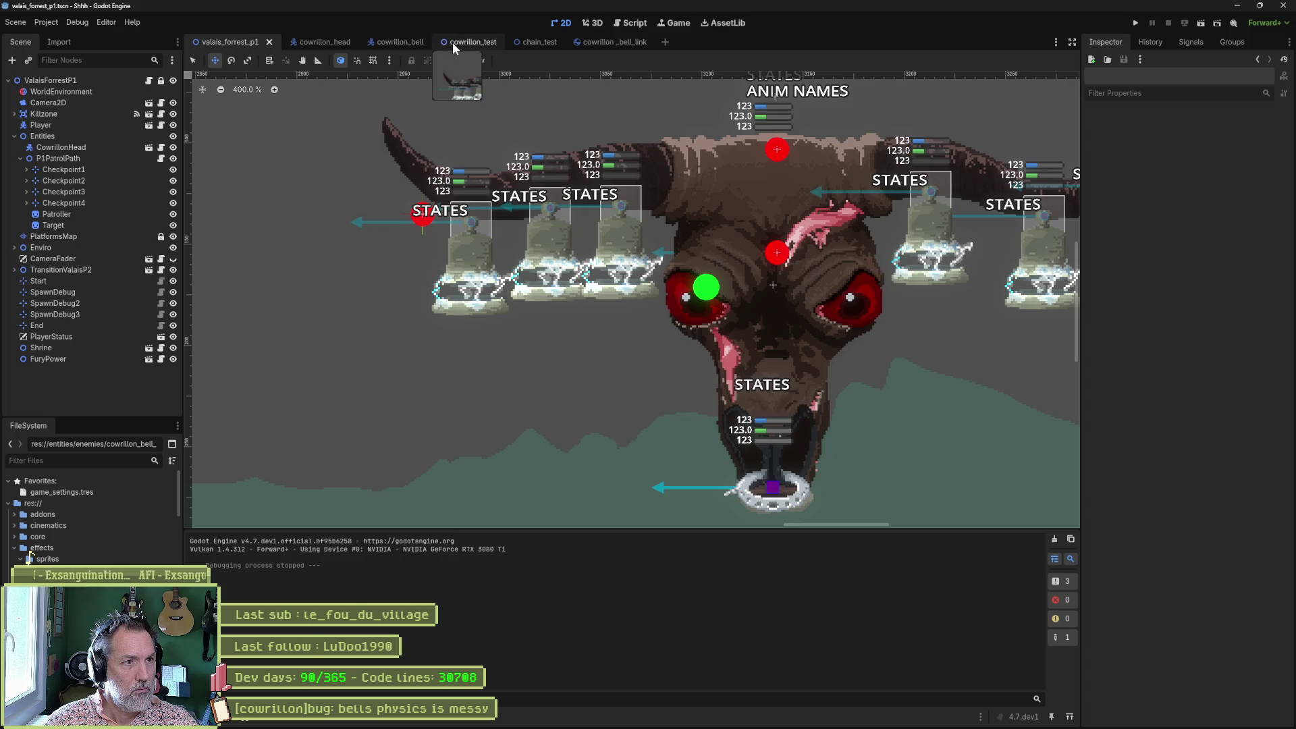
{"action": "left_click", "coordinate": [626, 42]}
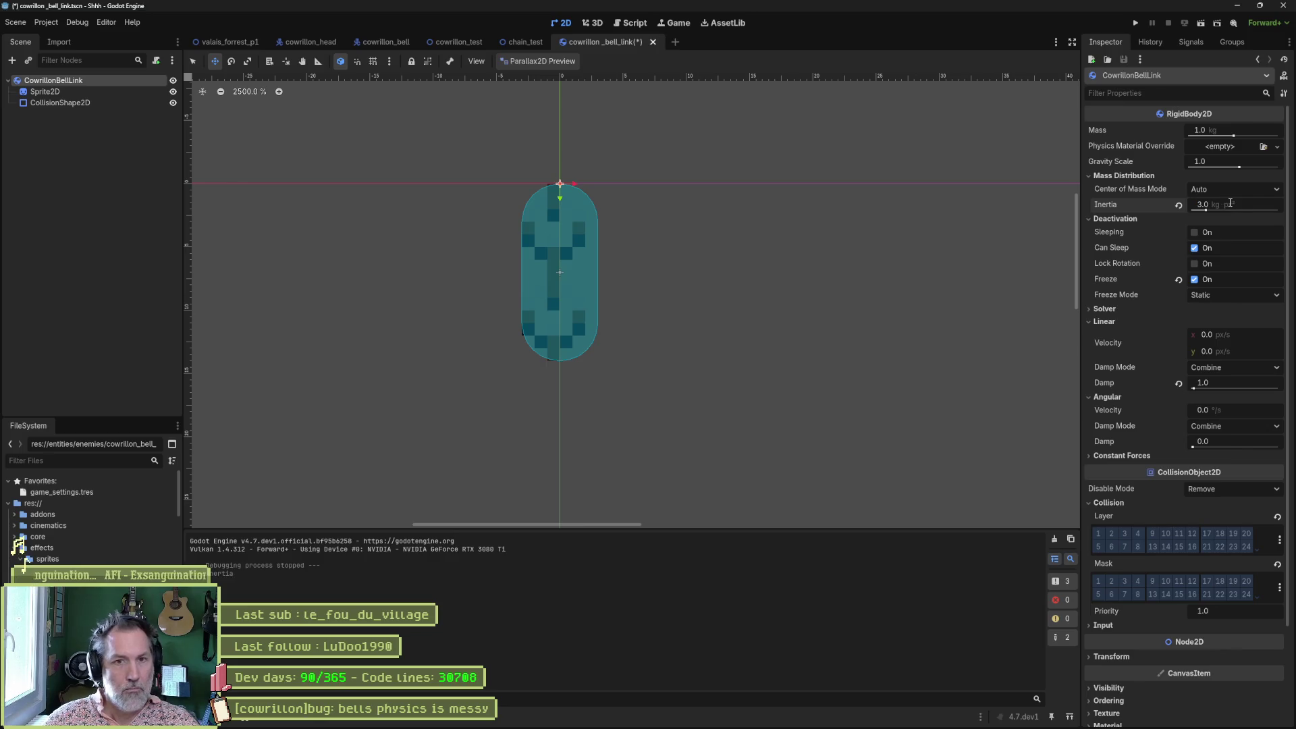
{"action": "left_click", "coordinate": [228, 42]}
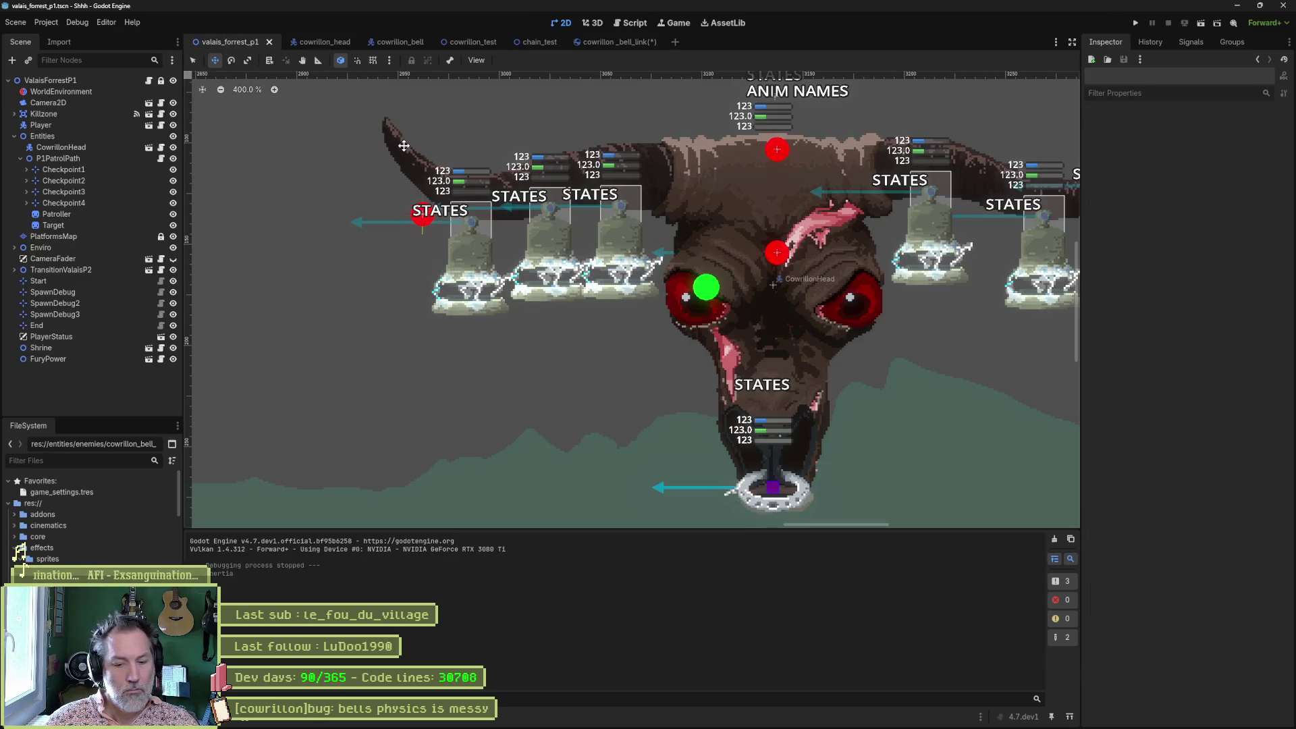
{"action": "key", "text": "F6"}
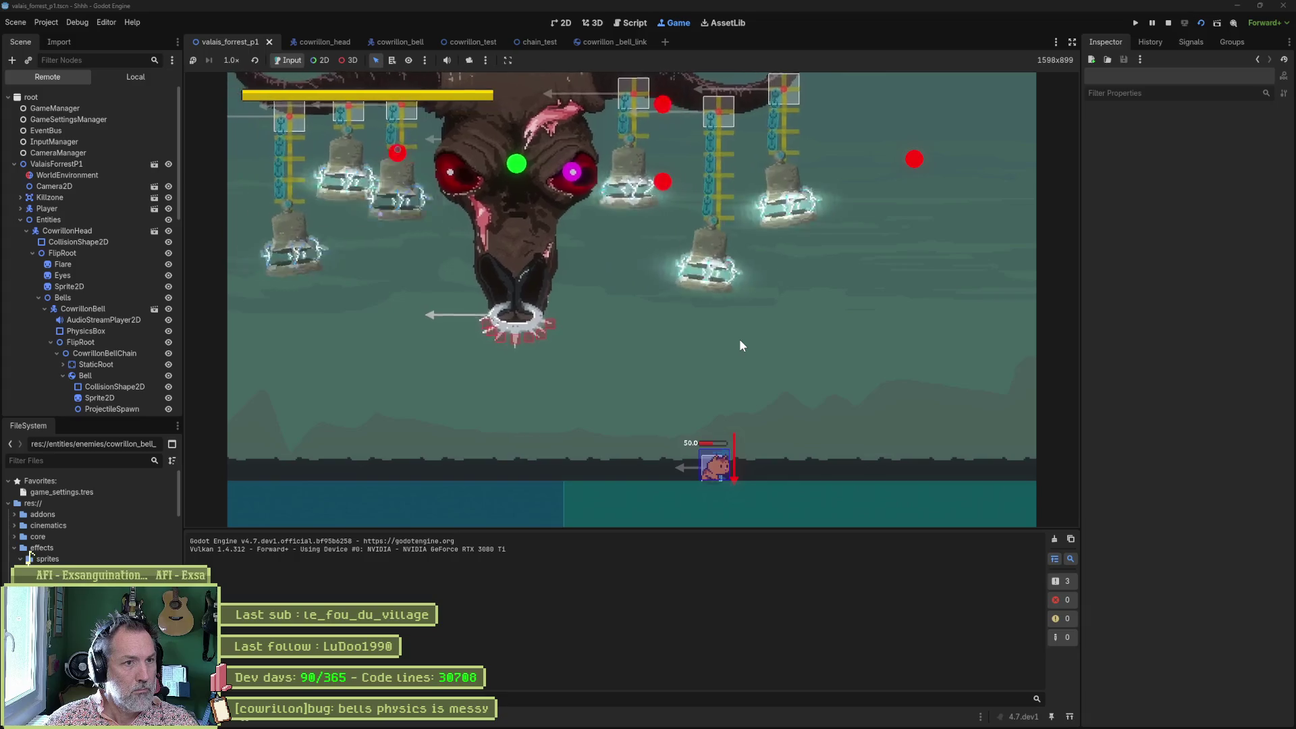
{"action": "key", "text": "F8"}
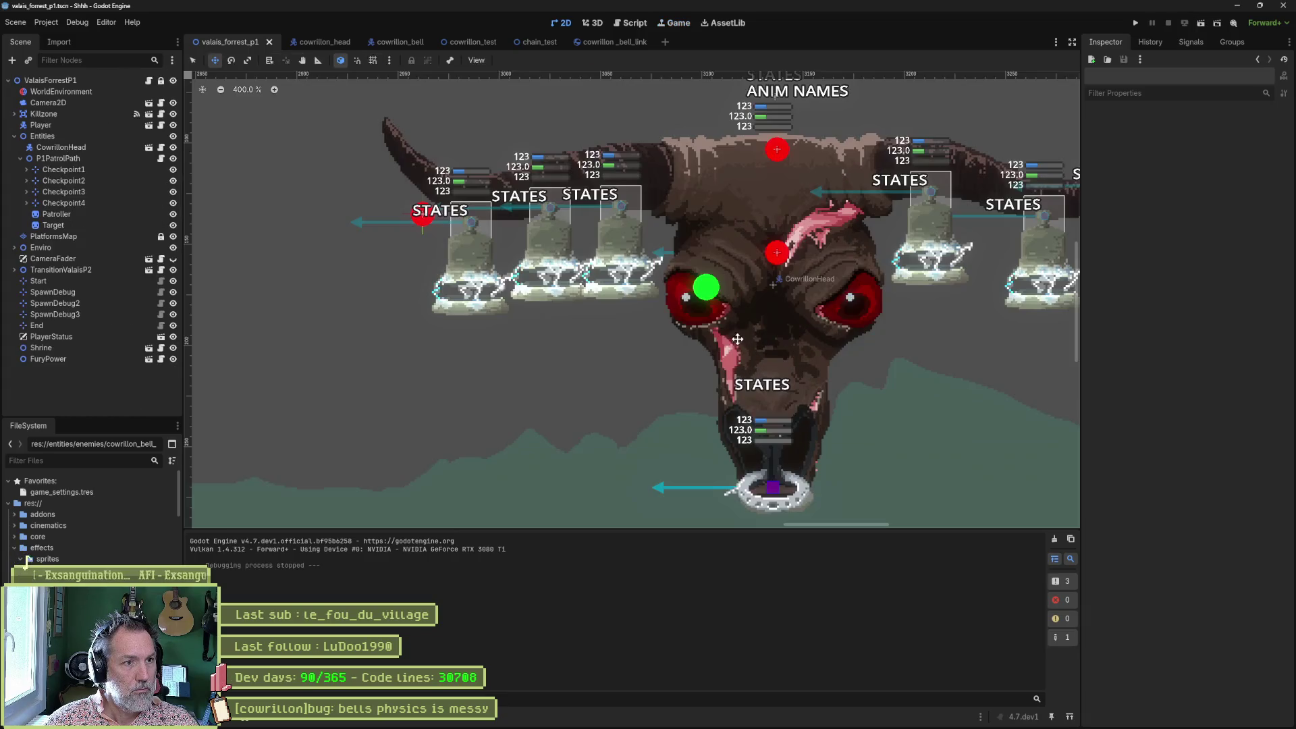
{"action": "left_click", "coordinate": [408, 45]}
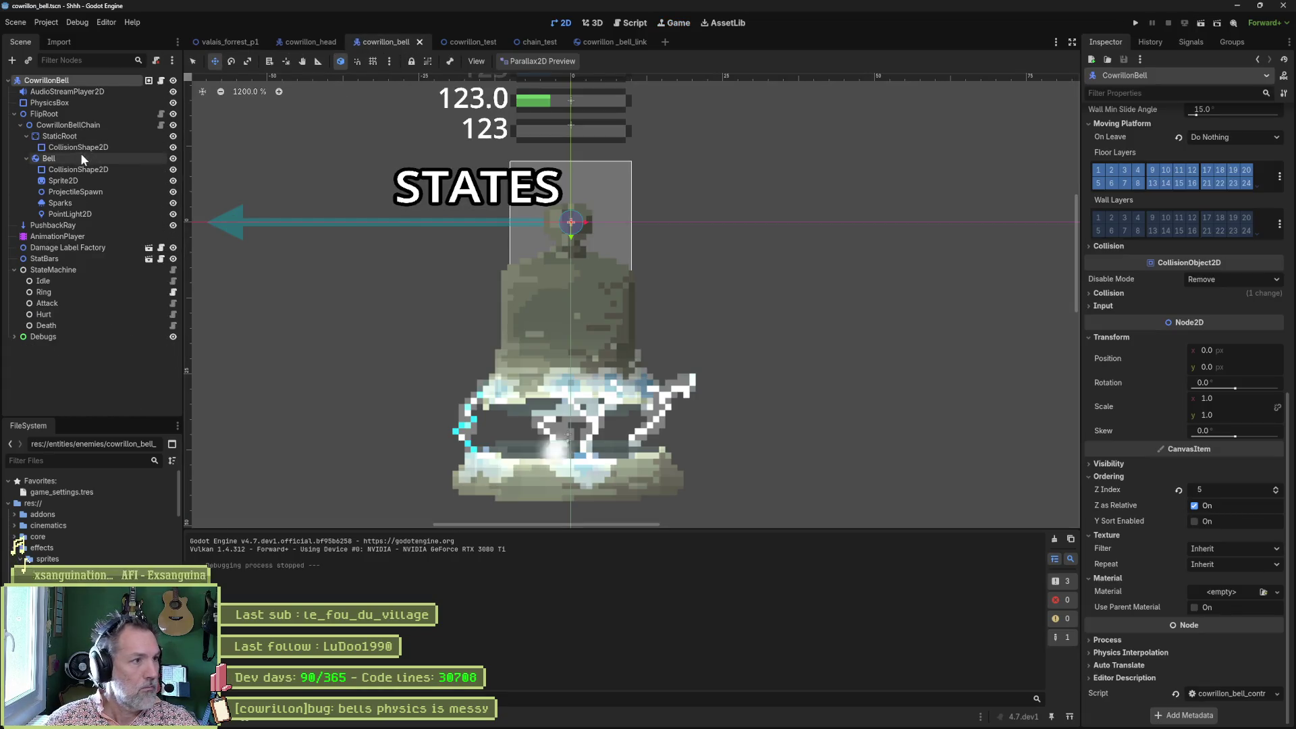
Set the Bell body's inertia to 10.0 and run valais_forrest_p1 to test it.
{"action": "left_click", "coordinate": [1237, 128]}
{"action": "left_click", "coordinate": [1246, 234]}
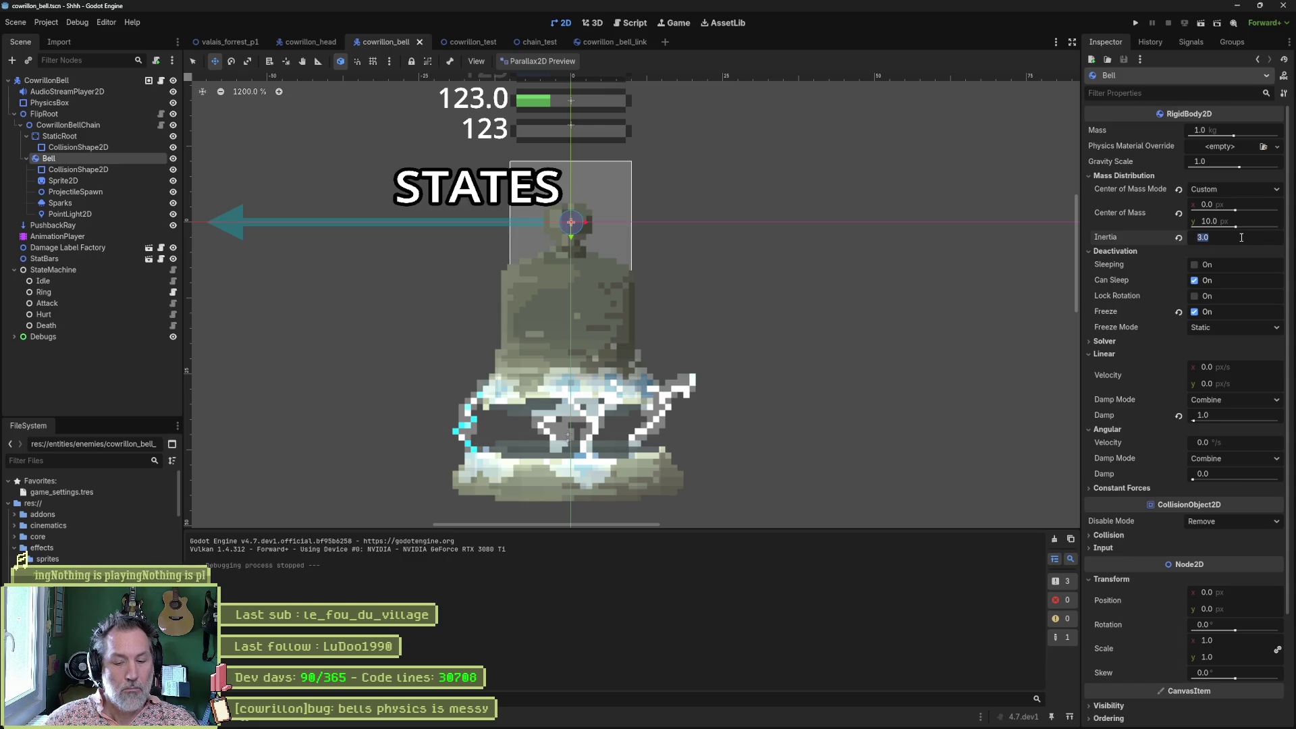
{"action": "type", "text": "0"}
{"action": "key", "text": "Return"}
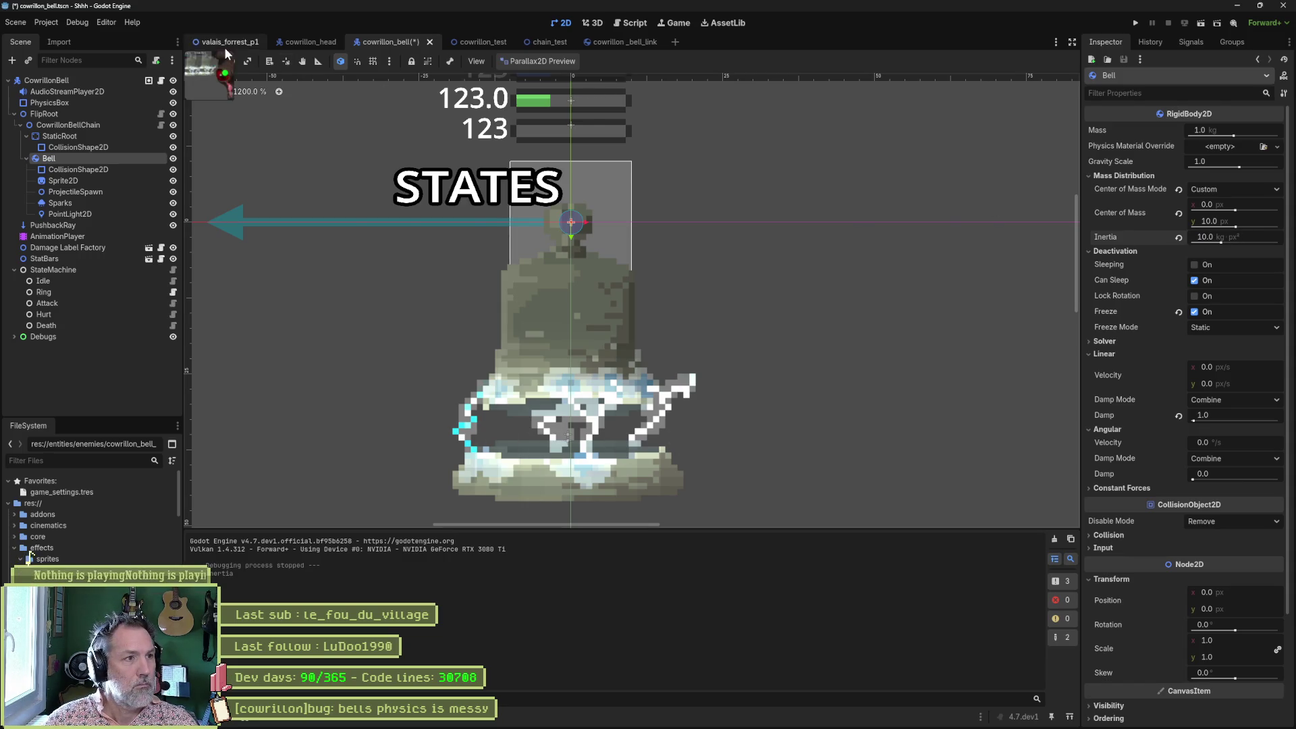
{"action": "left_click", "coordinate": [224, 42]}
{"action": "key", "text": "F6"}
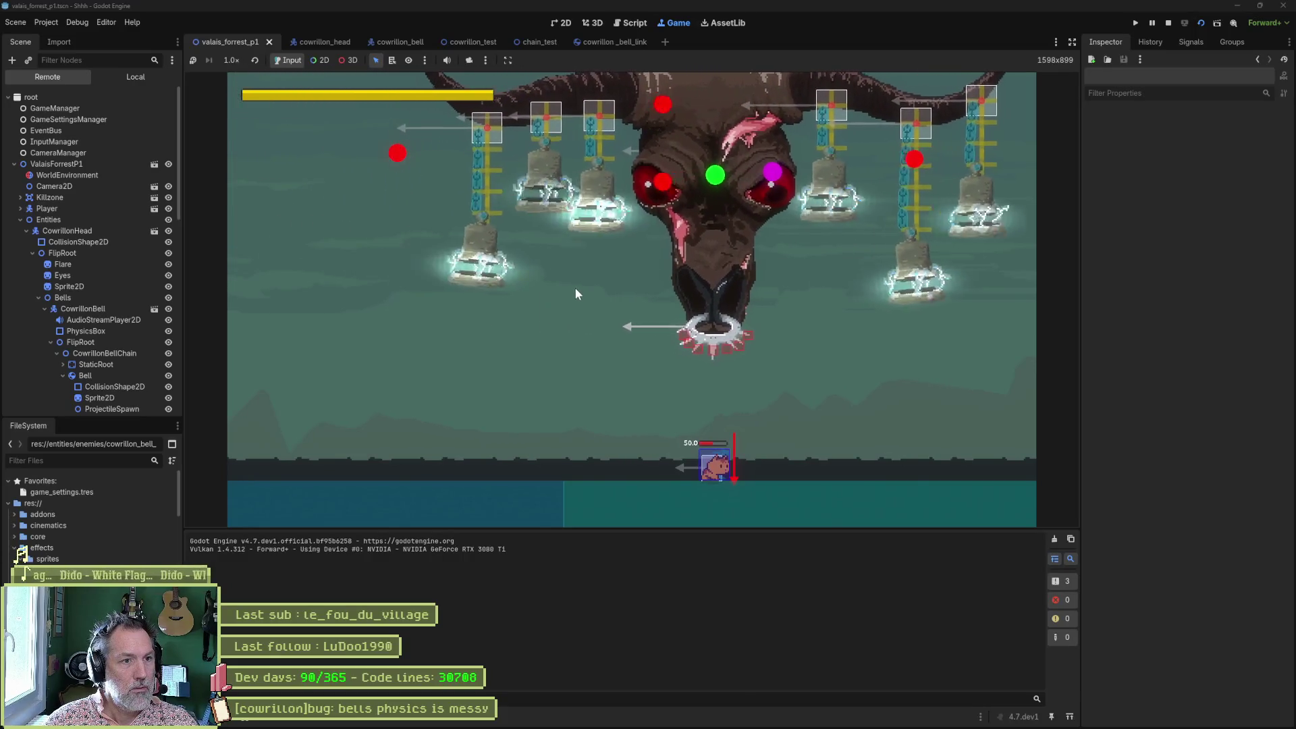
Stop the playtest, return to cowrillon_bell, and select the CowrillonBellChain node.
{"action": "key", "text": "F8"}
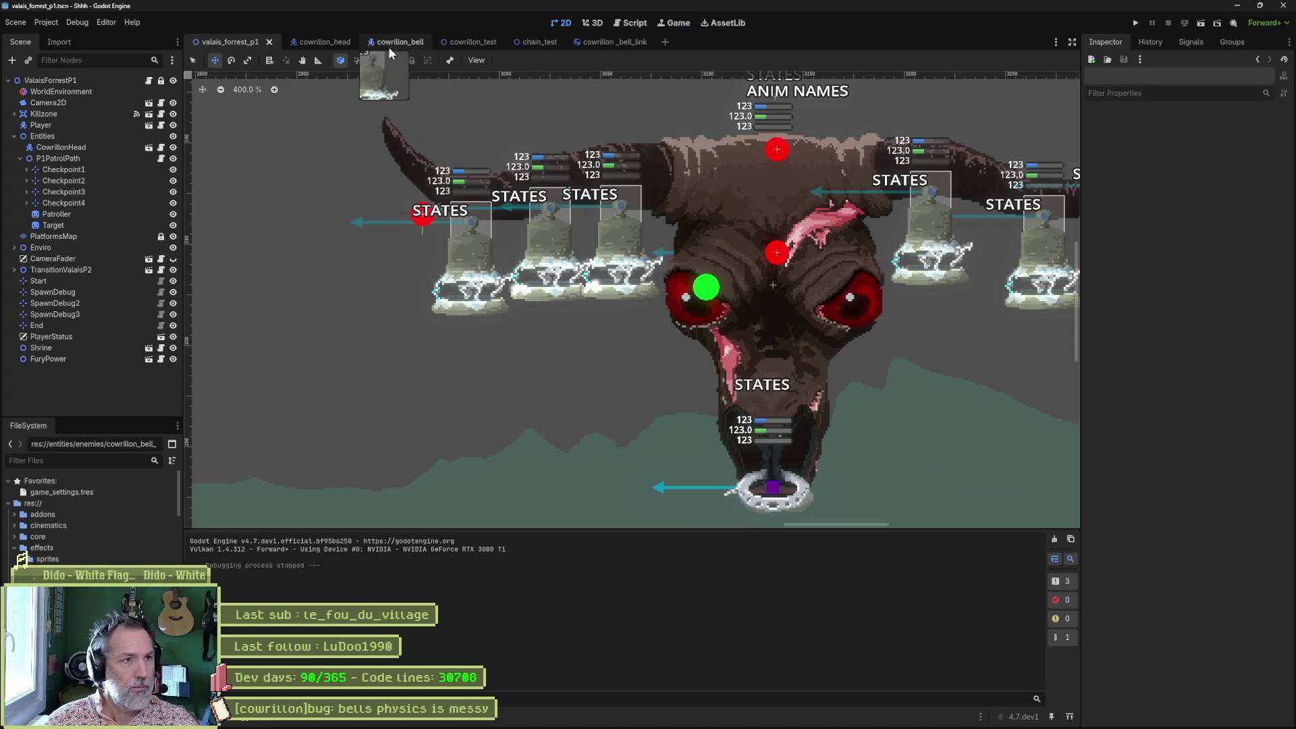
{"action": "left_click", "coordinate": [327, 42]}
{"action": "left_click", "coordinate": [389, 42]}
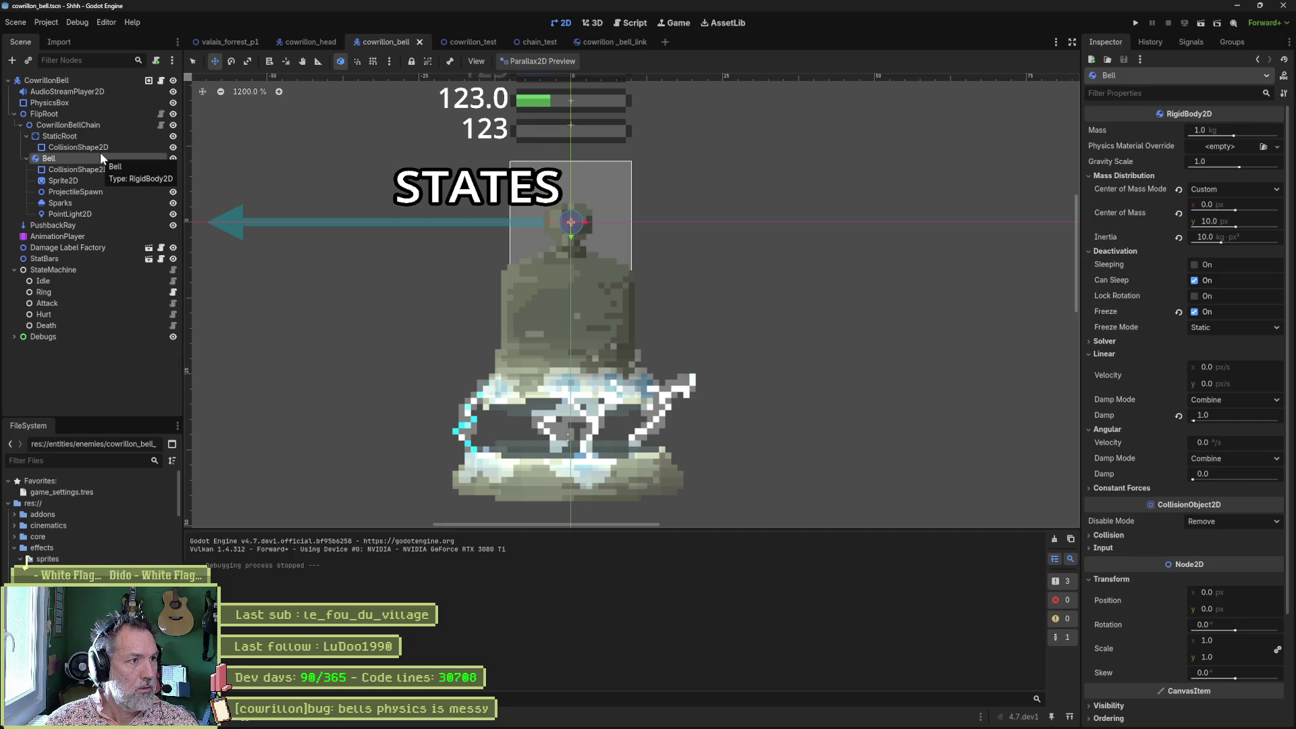
{"action": "left_click", "coordinate": [20, 126]}
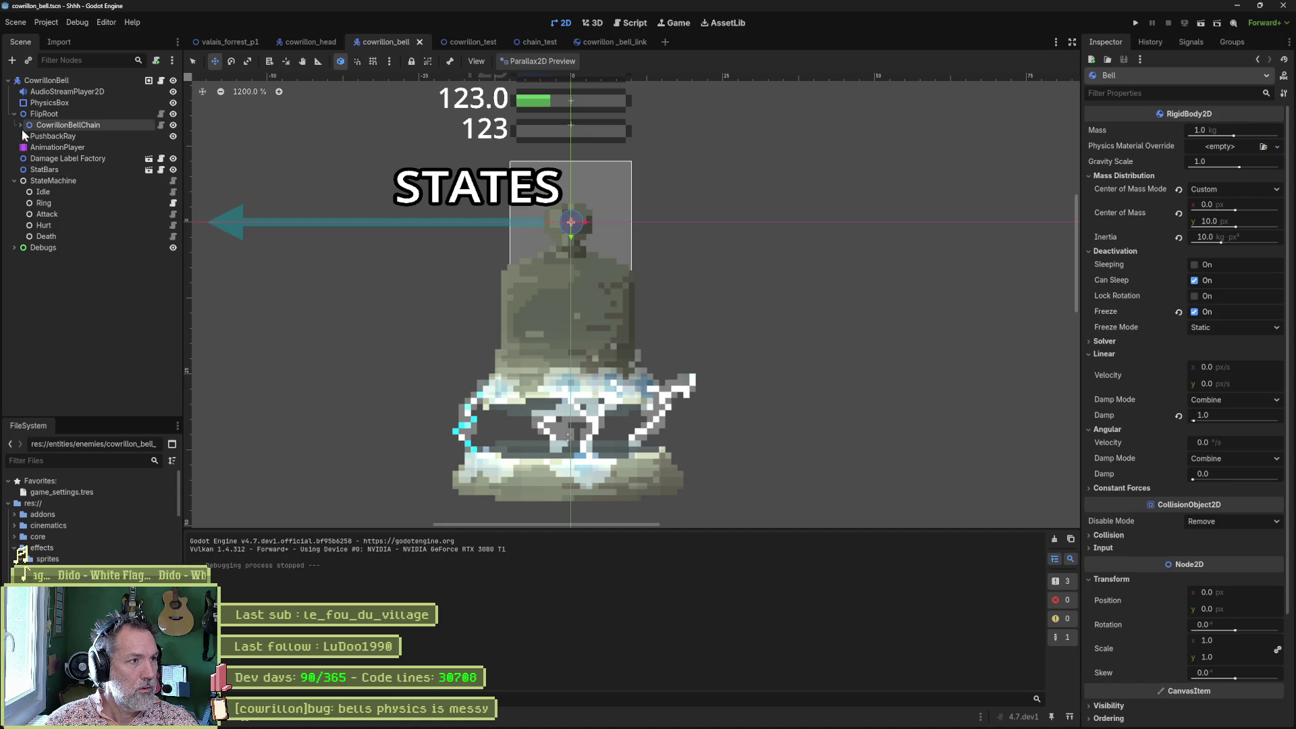
{"action": "left_click", "coordinate": [20, 126]}
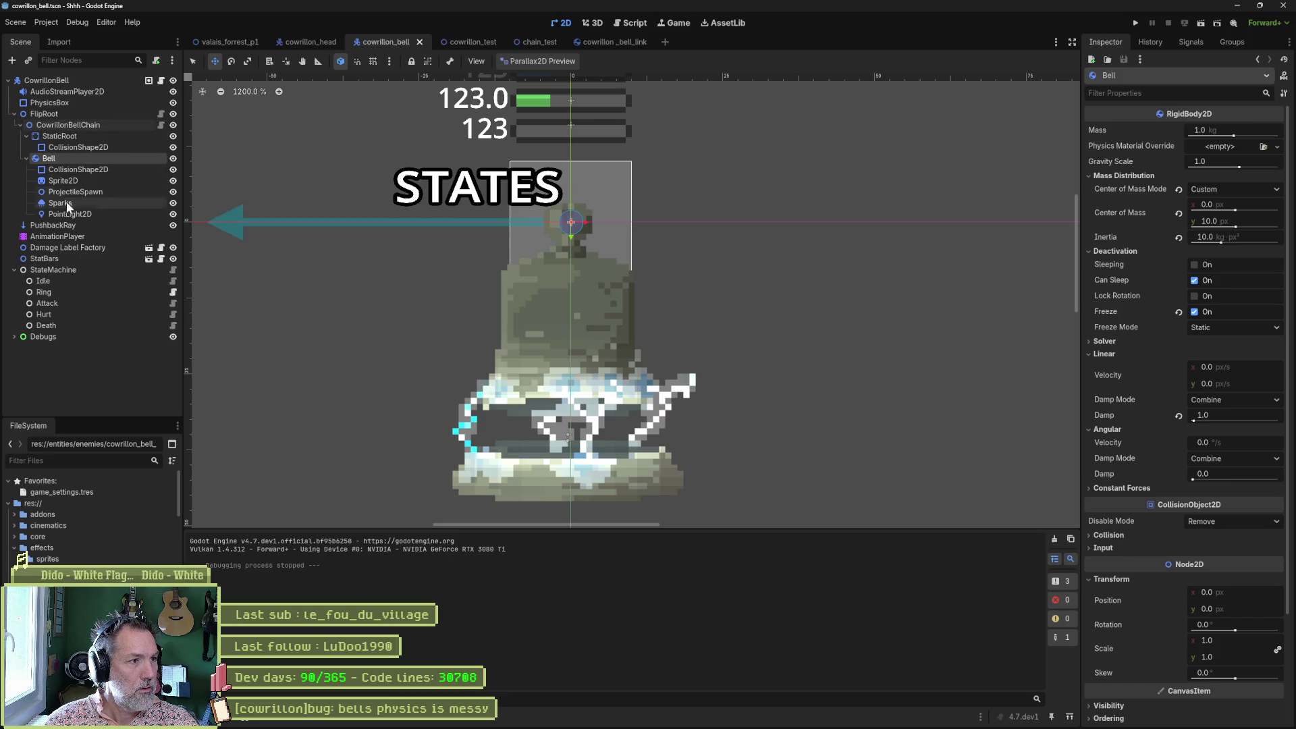
{"action": "left_click", "coordinate": [25, 136]}
{"action": "left_click", "coordinate": [86, 128]}
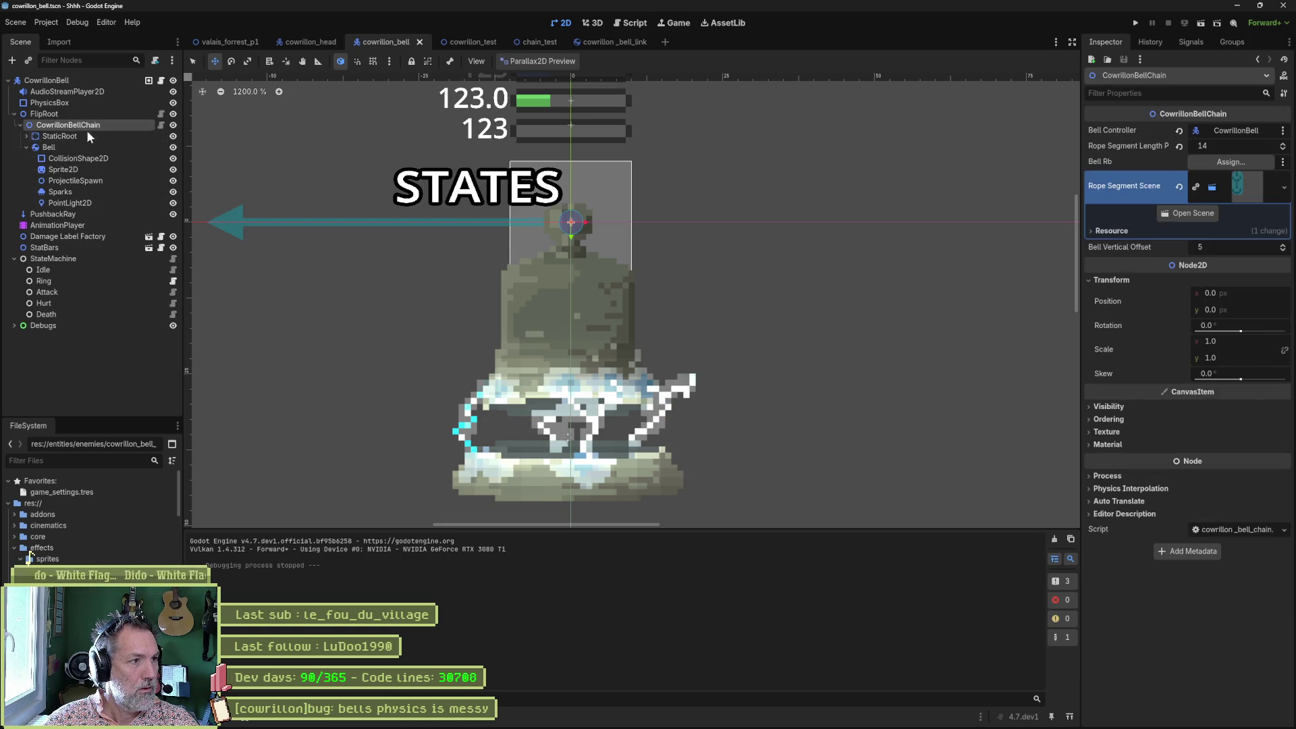
Instance HurtBox.tscn under CowrillonBellChain, move it over the bell's body, save, and run the game.
{"action": "key", "text": "ctrl+shift+o"}
{"action": "type", "text": "hurt"}
{"action": "key", "text": "Return"}
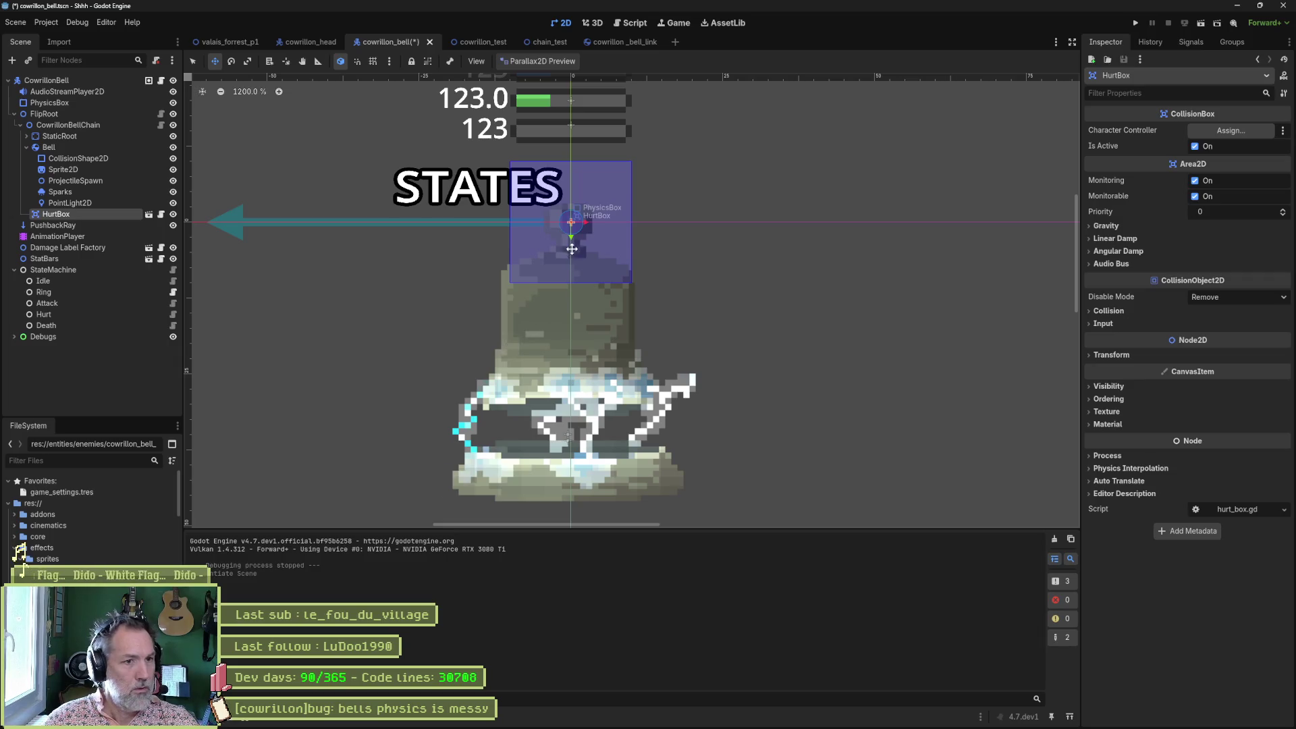
{"action": "mouse_move", "coordinate": [571, 234]}
{"action": "left_mouse_down"}
{"action": "mouse_move", "coordinate": [564, 403]}
{"action": "mouse_move", "coordinate": [502, 297]}
{"action": "mouse_move", "coordinate": [534, 327]}
{"action": "mouse_move", "coordinate": [508, 281]}
{"action": "left_mouse_up"}
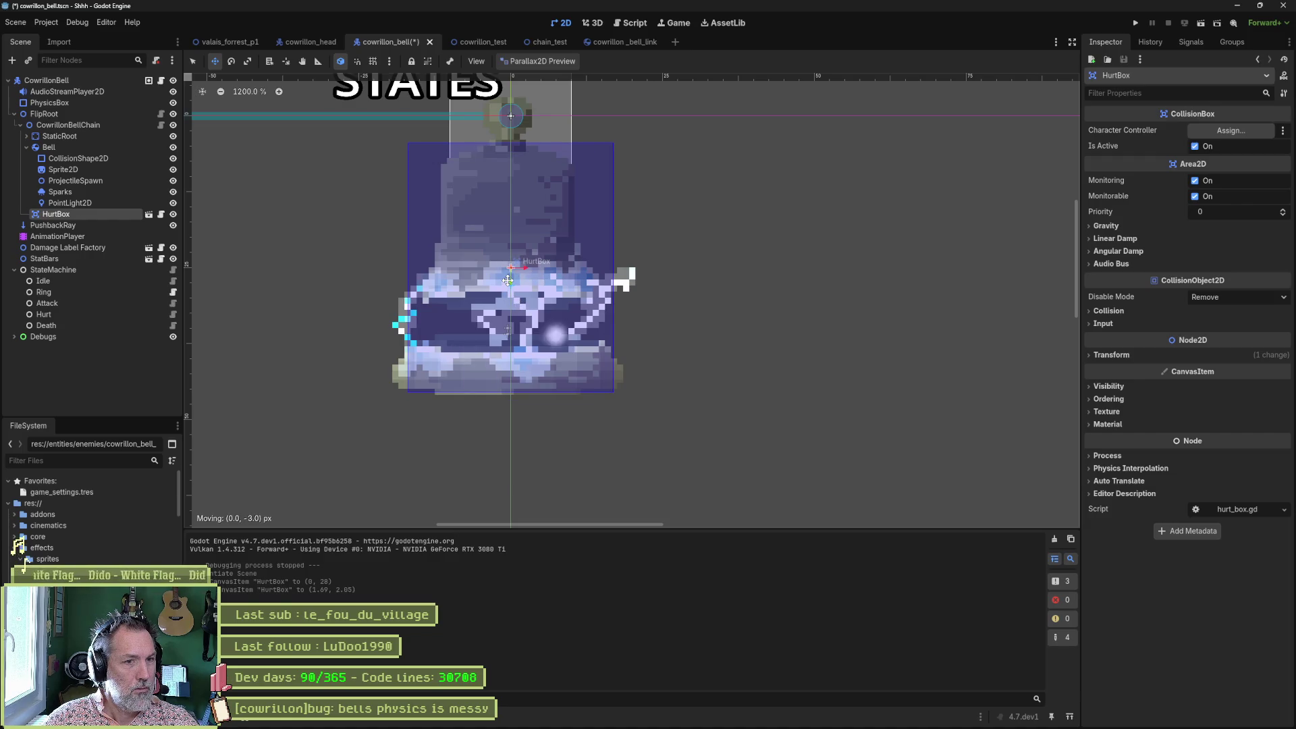
{"action": "left_click", "coordinate": [1109, 354]}
{"action": "key", "text": "ctrl+s"}
{"action": "key", "text": "F5"}
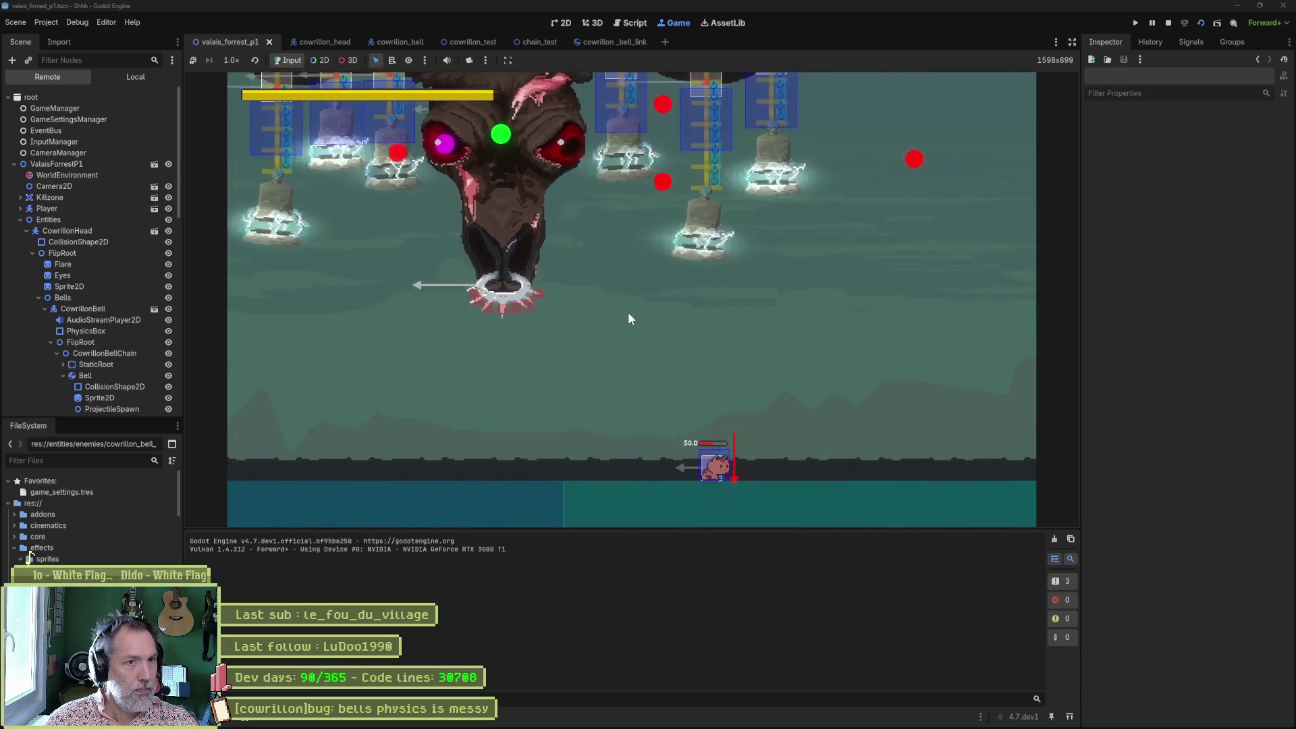
Reparent HurtBox under the Bell node in cowrillon_bell, then replay and stop the game.
{"action": "key", "text": "F8"}
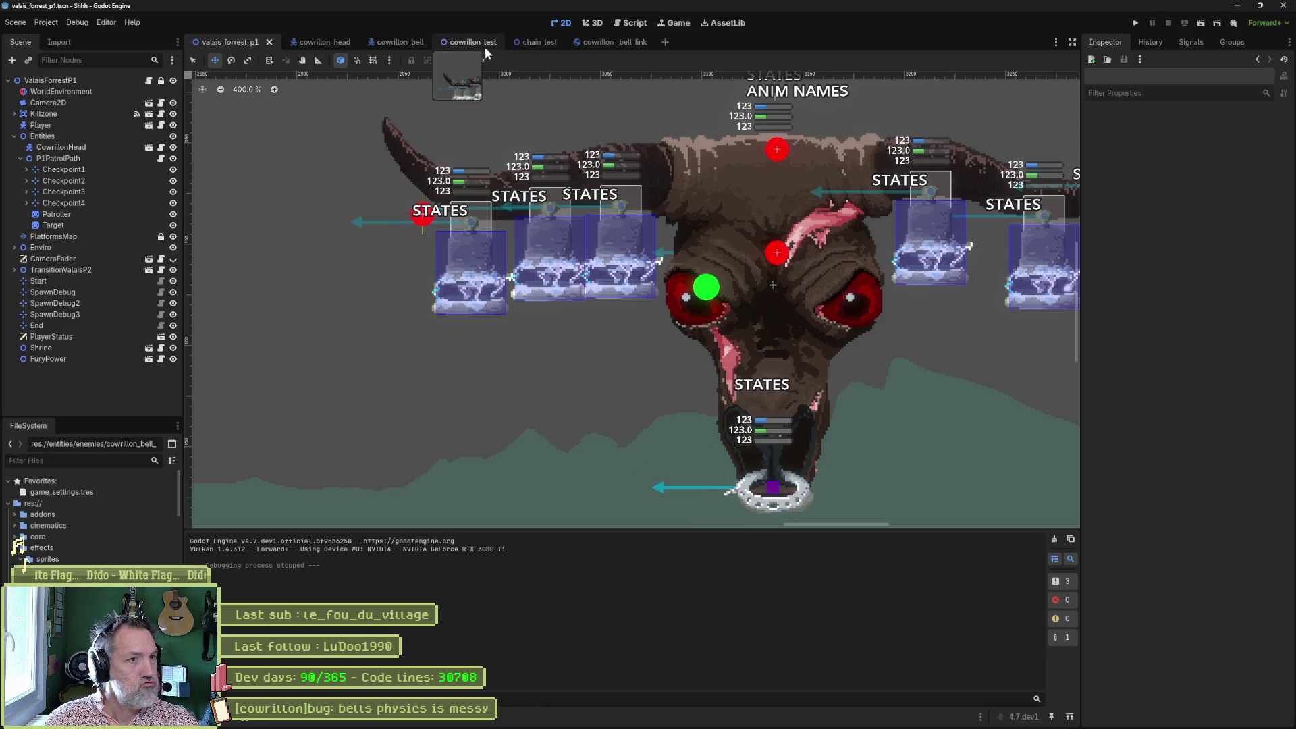
{"action": "left_click", "coordinate": [386, 42]}
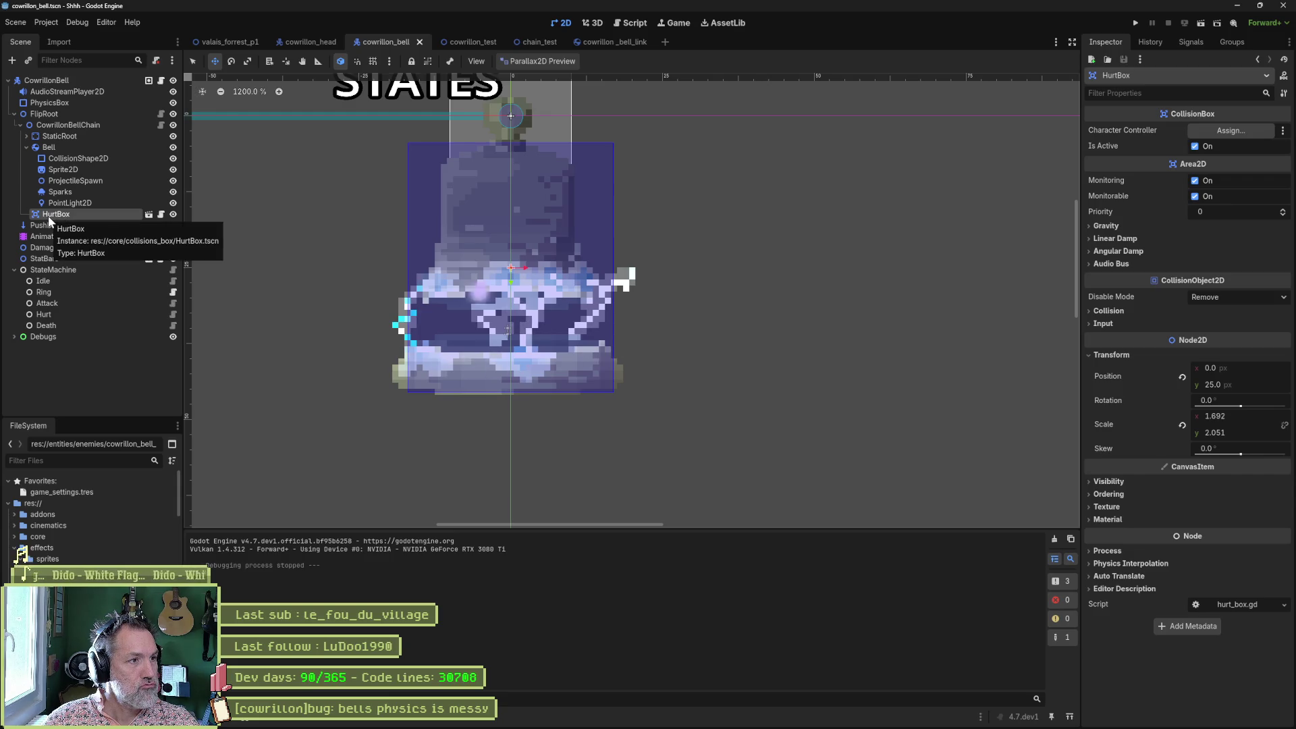
{"action": "left_click_drag", "start_coordinate": [48, 147], "coordinate": [48, 147]}
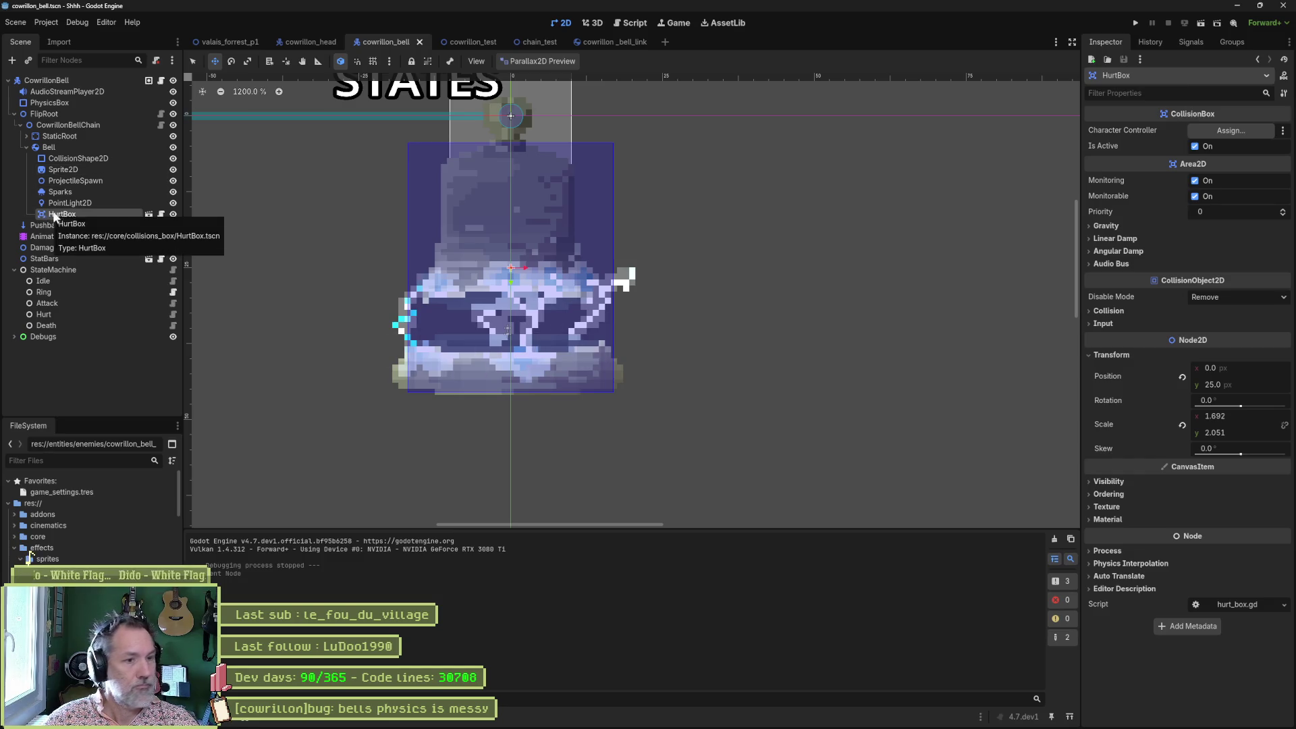
{"action": "key", "text": "F5"}
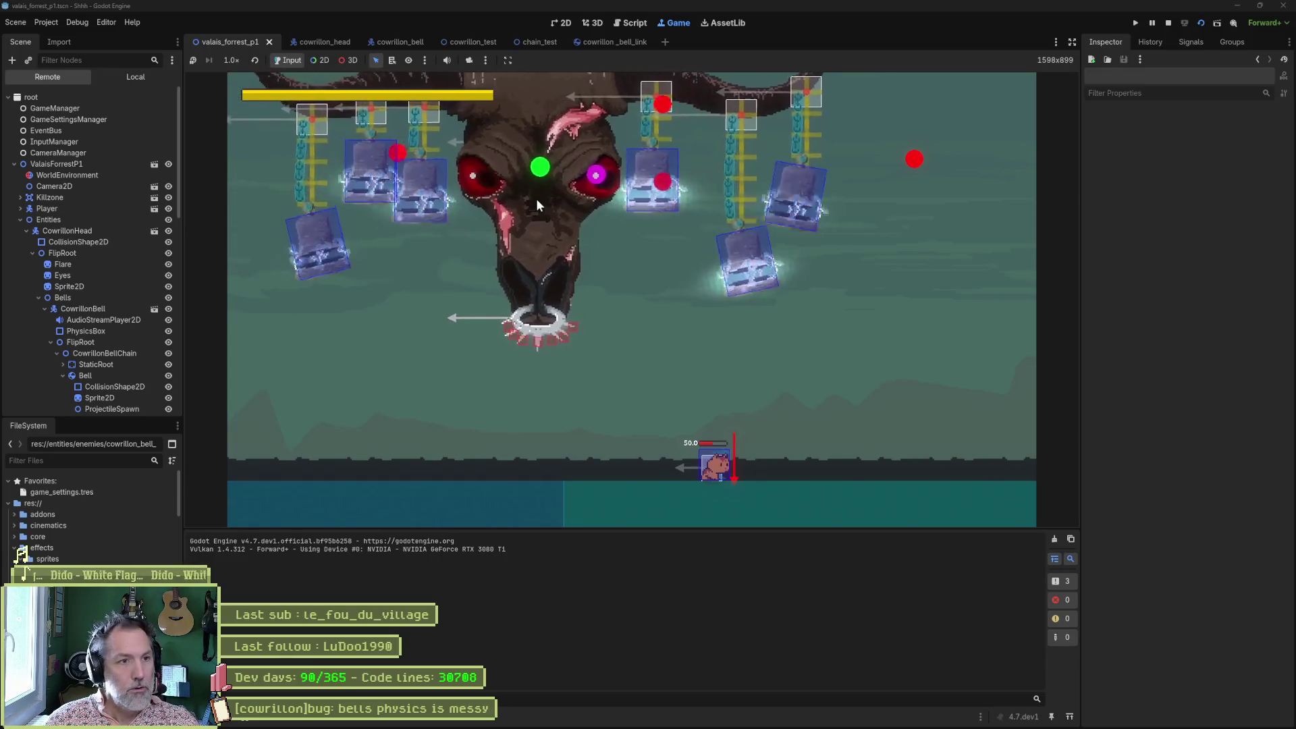
{"action": "key", "text": "F8"}
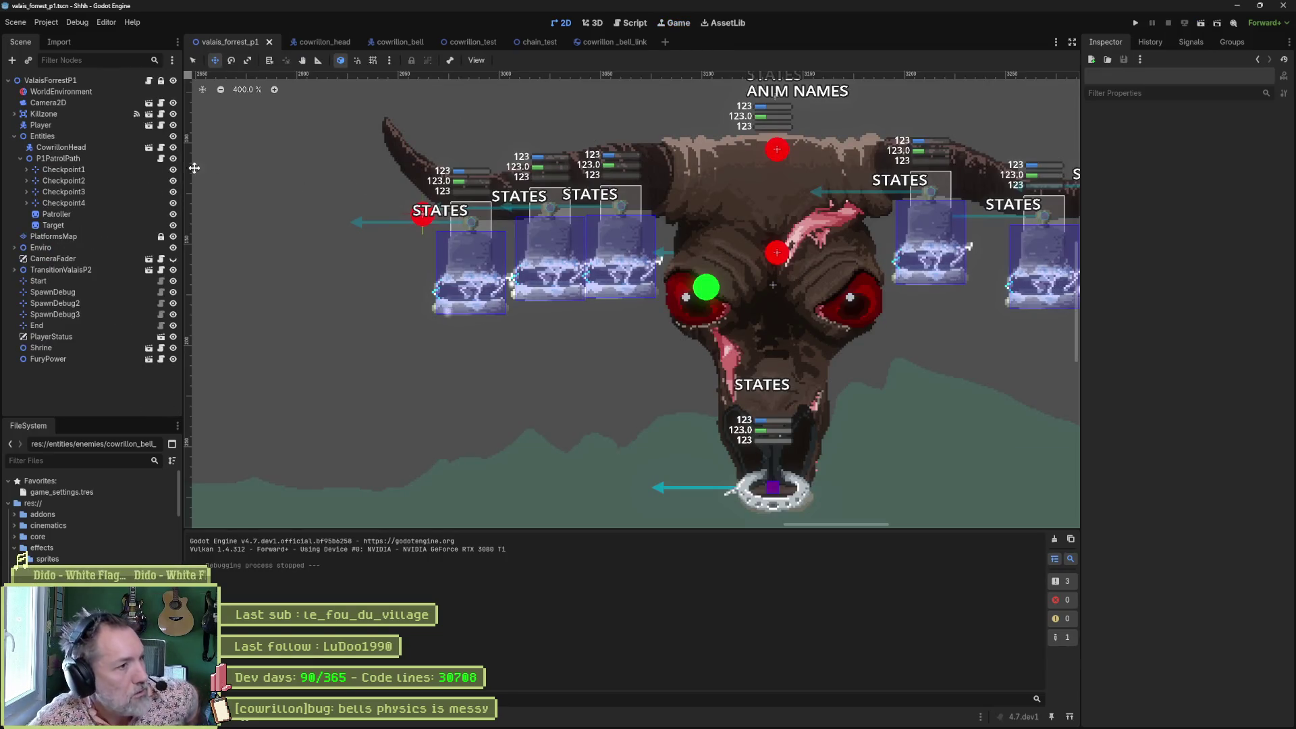
Set P1PatrolPath's Target Speed to 40 and save the level.
{"action": "left_click", "coordinate": [53, 237]}
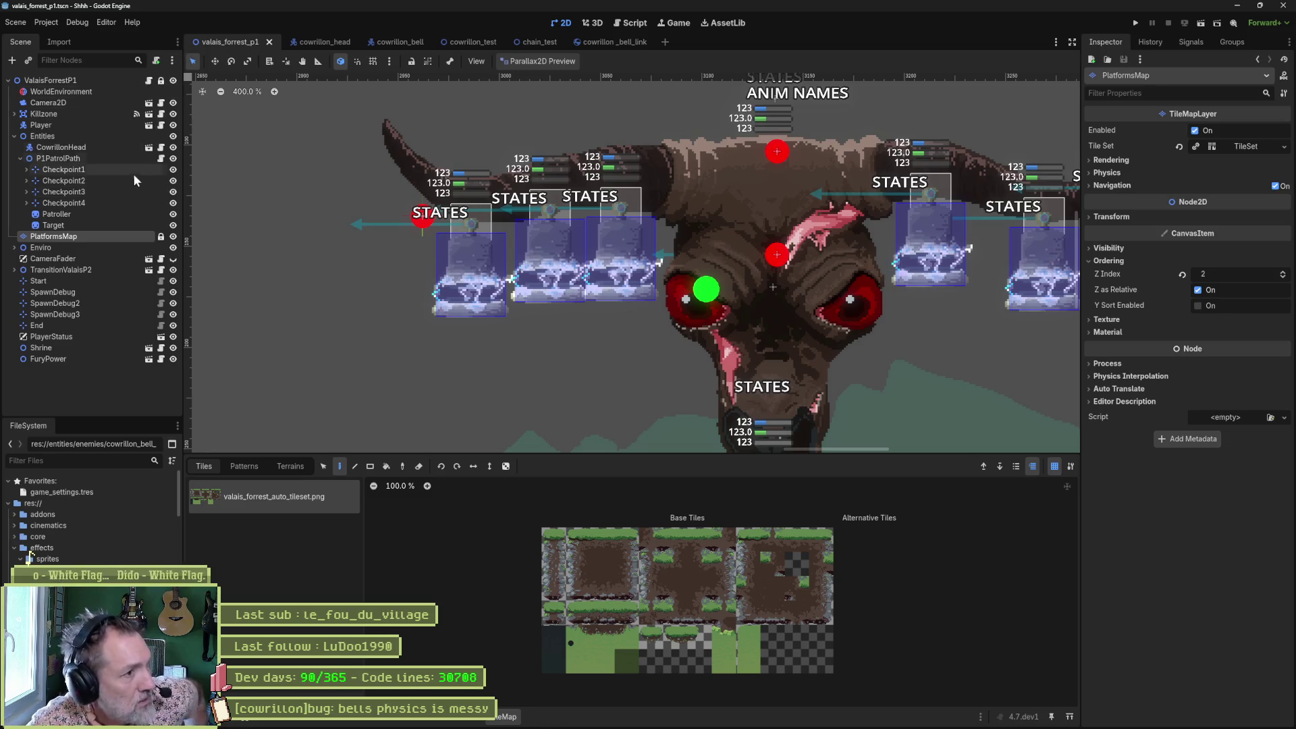
{"action": "left_click", "coordinate": [106, 157]}
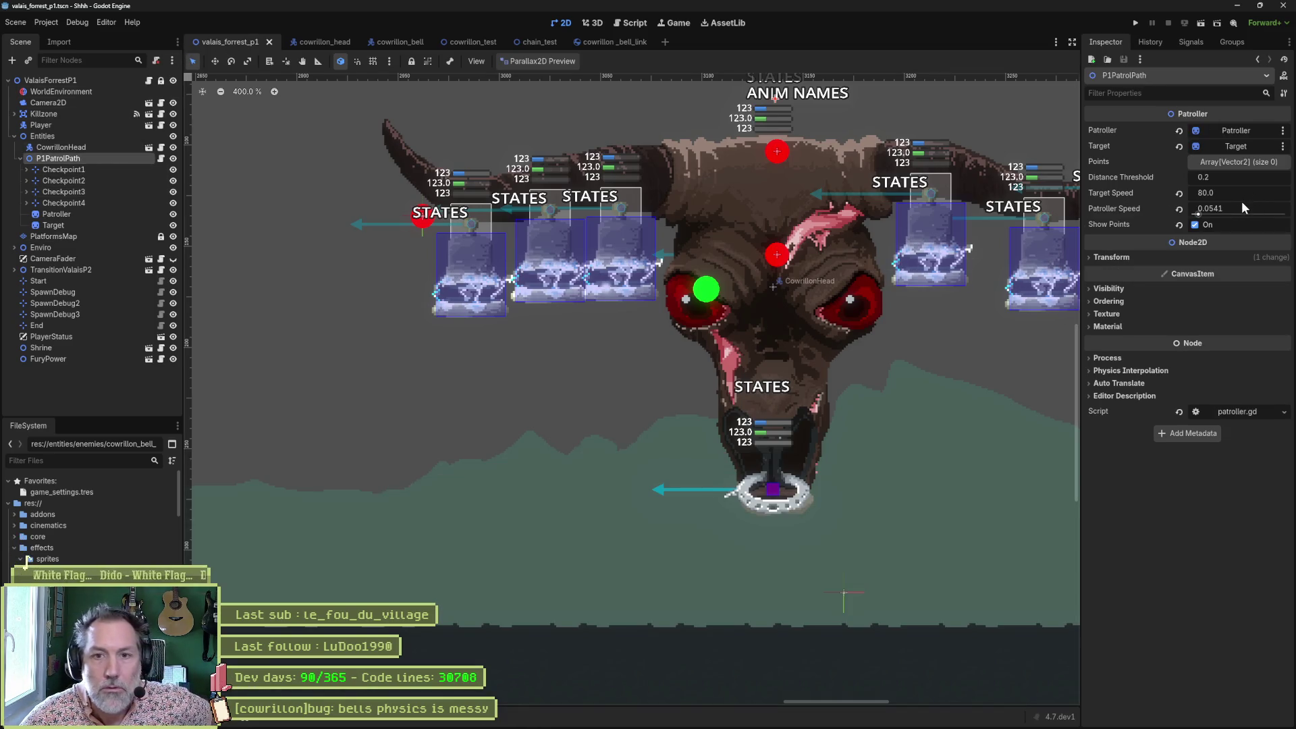
{"action": "left_click", "coordinate": [1260, 196]}
{"action": "type", "text": "40"}
{"action": "key", "text": "Return"}
{"action": "key", "text": "ctrl+s"}
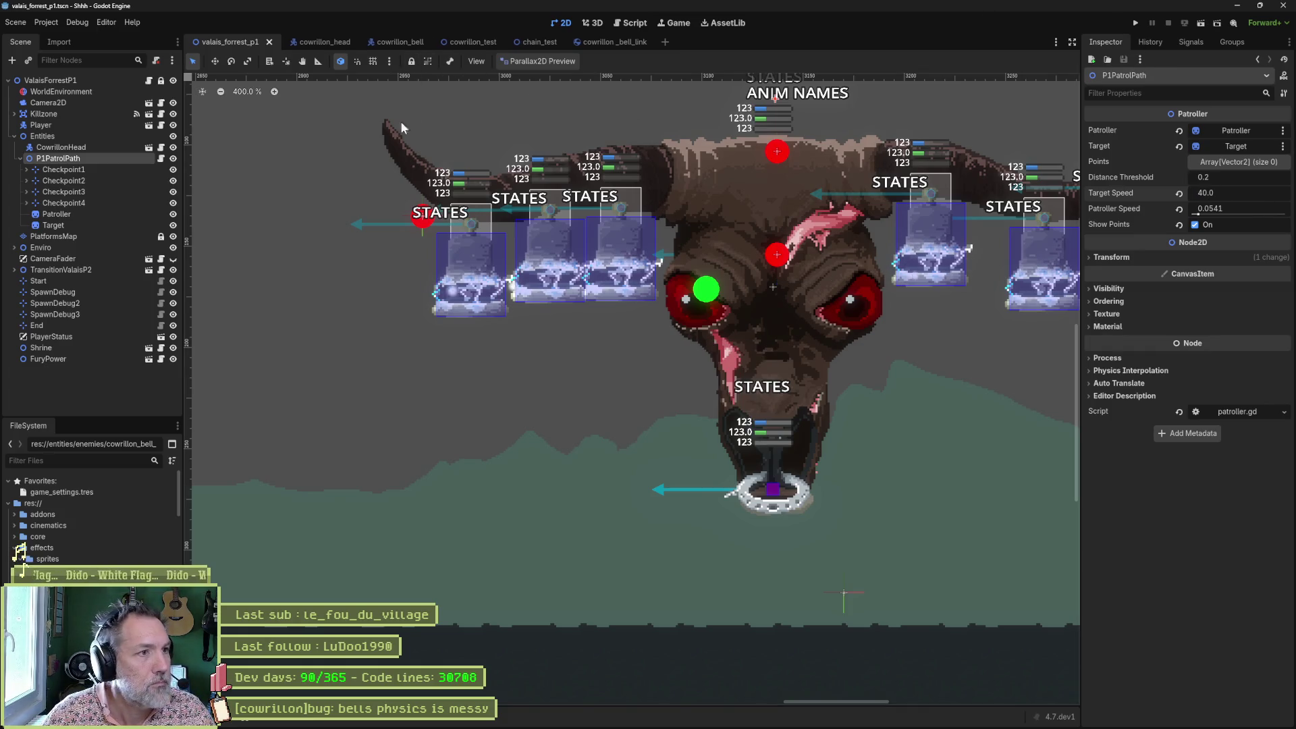
Run the game, trigger the remote CowrillonHead's Bells Ring Attack, then stop.
{"action": "key", "text": "F6"}
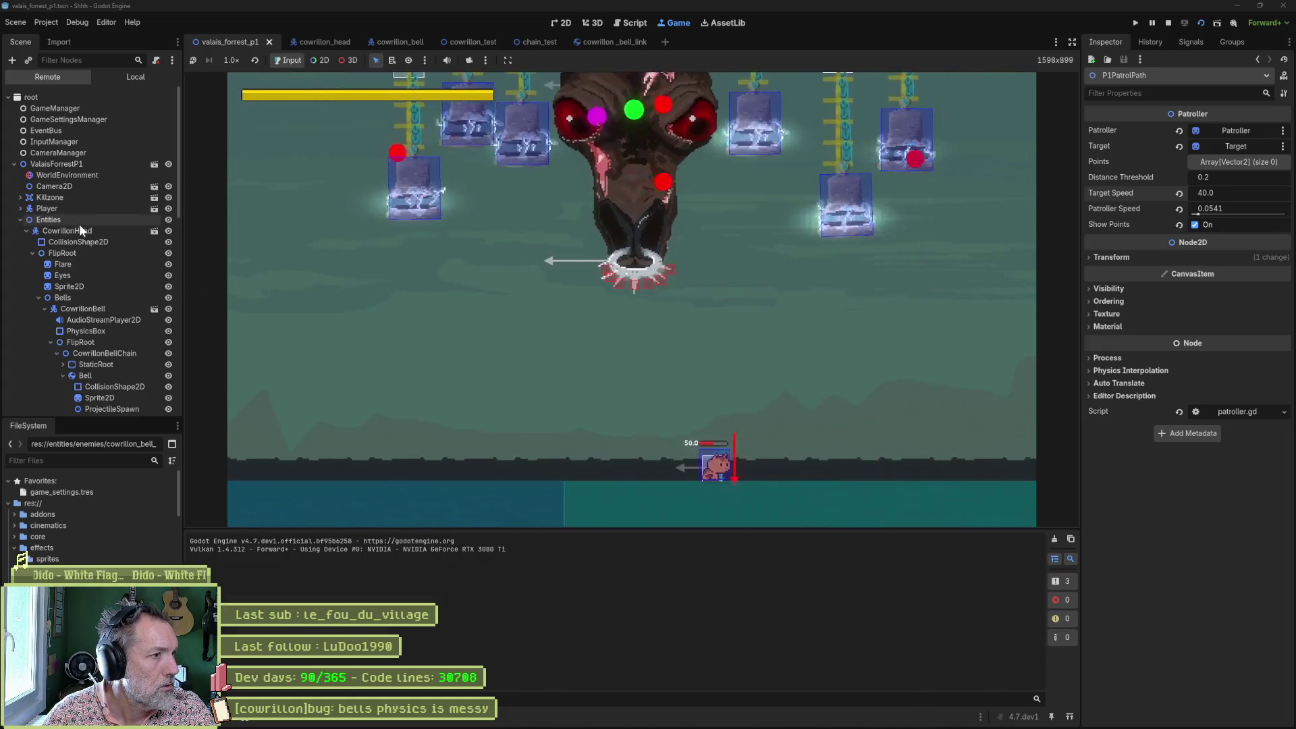
{"action": "left_click", "coordinate": [79, 229]}
{"action": "scroll", "coordinate": [1165, 386], "scroll_direction": "down", "scroll_amount": 10}
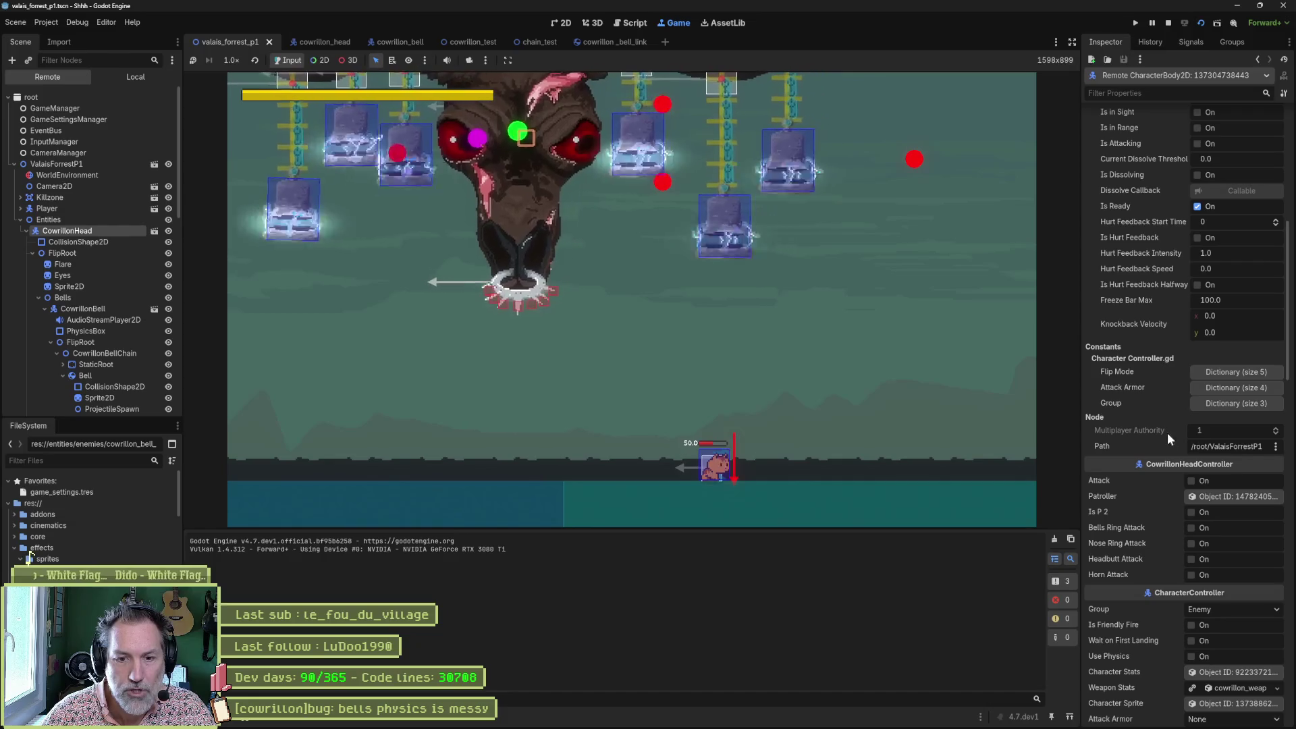
{"action": "left_click", "coordinate": [1199, 524]}
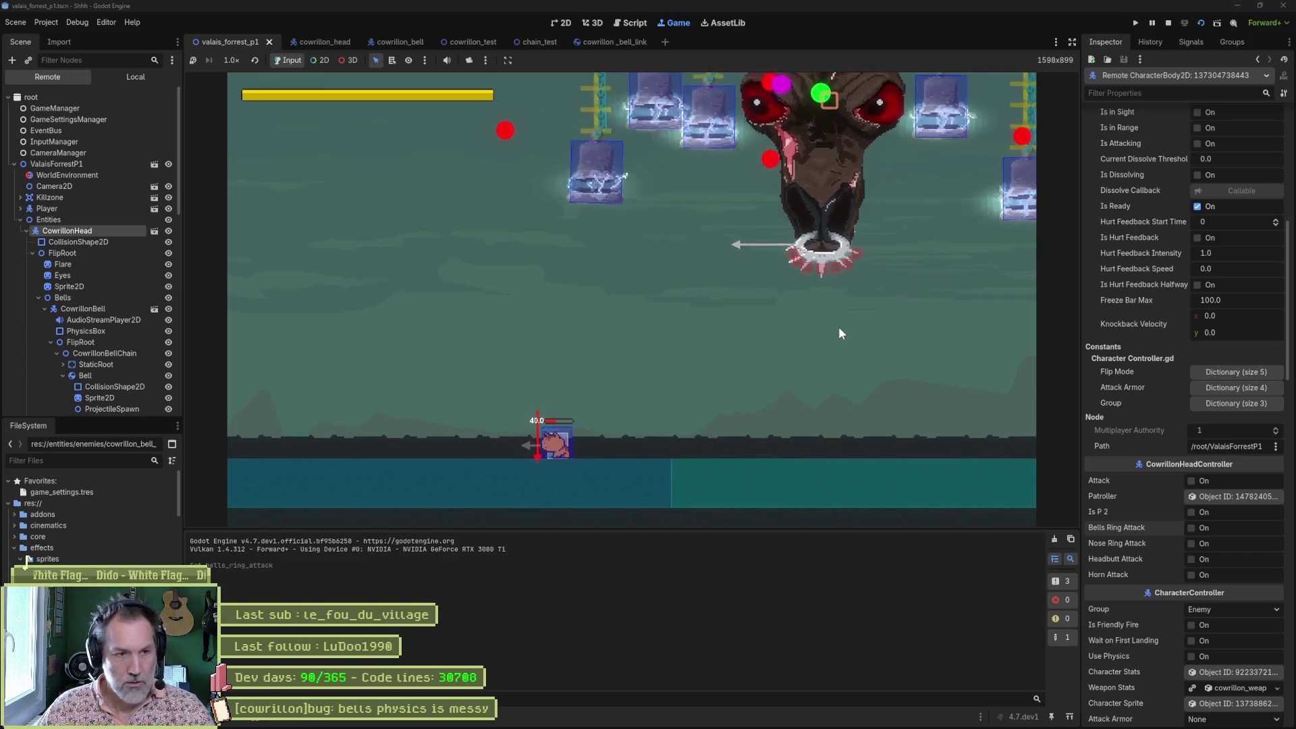
{"action": "key", "text": "F8"}
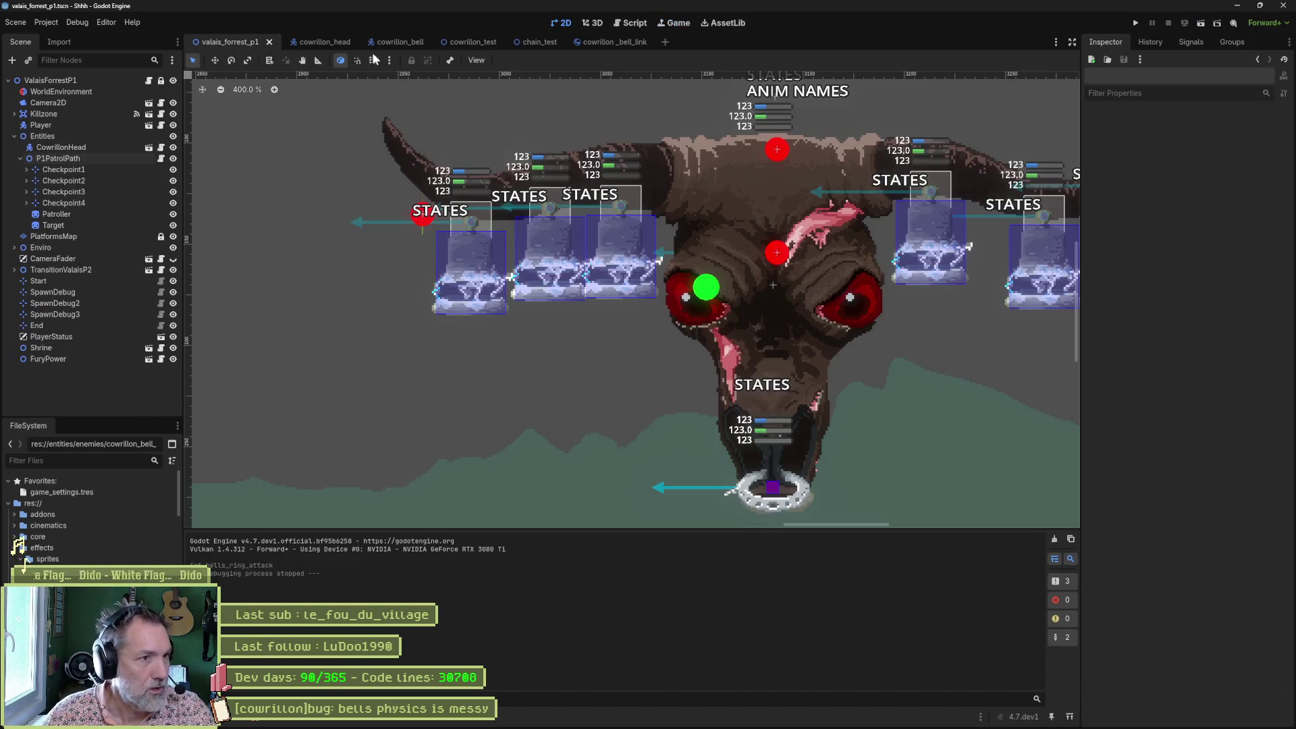
In cowrillon_head, set CowrillonBell2's pitch to D and the later bells' pitches to G.
{"action": "left_click", "coordinate": [326, 40]}
{"action": "left_click", "coordinate": [398, 42]}
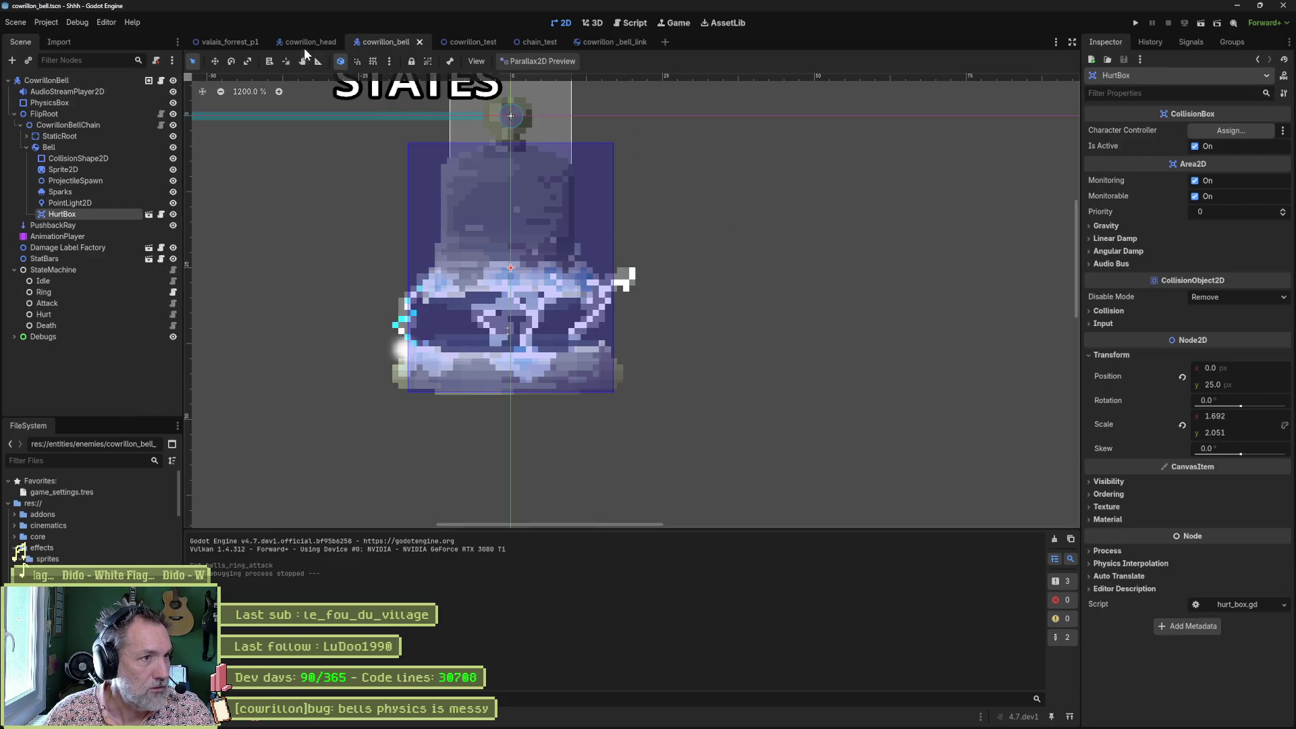
{"action": "left_click", "coordinate": [304, 45]}
{"action": "left_click", "coordinate": [96, 168]}
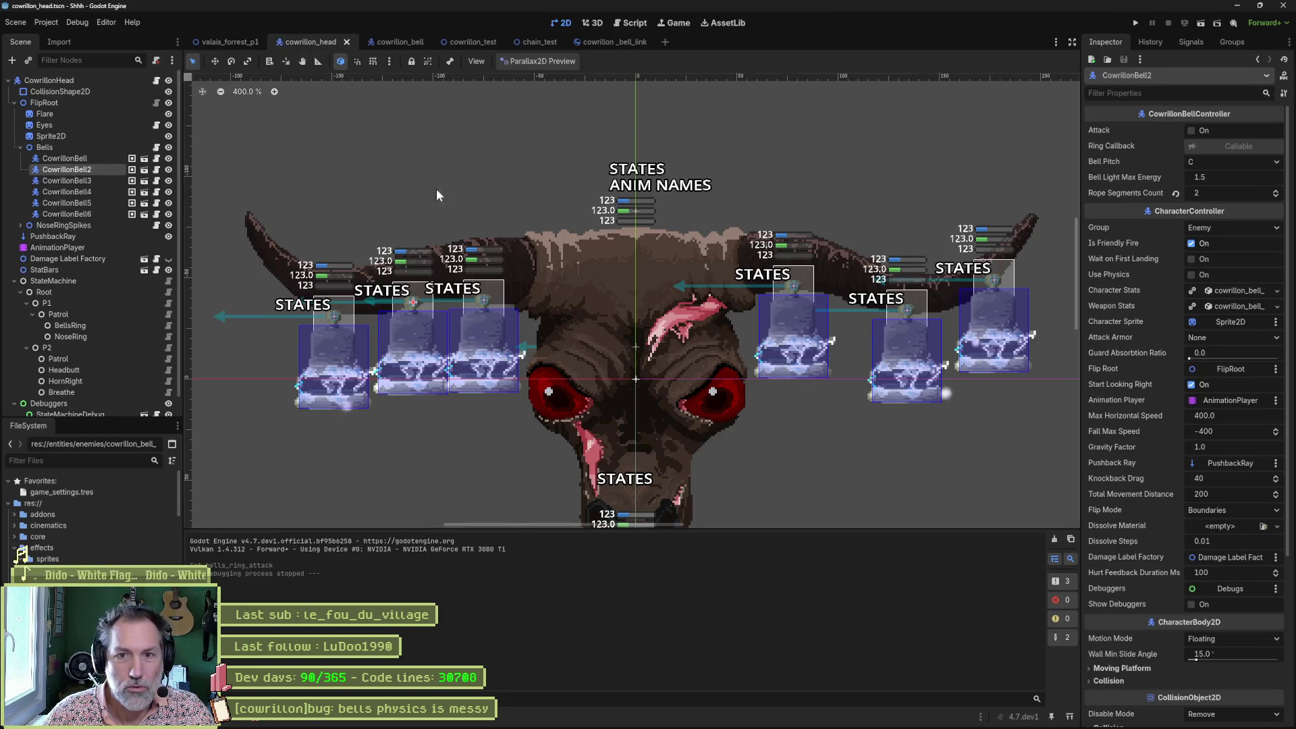
{"action": "left_click", "coordinate": [1221, 204]}
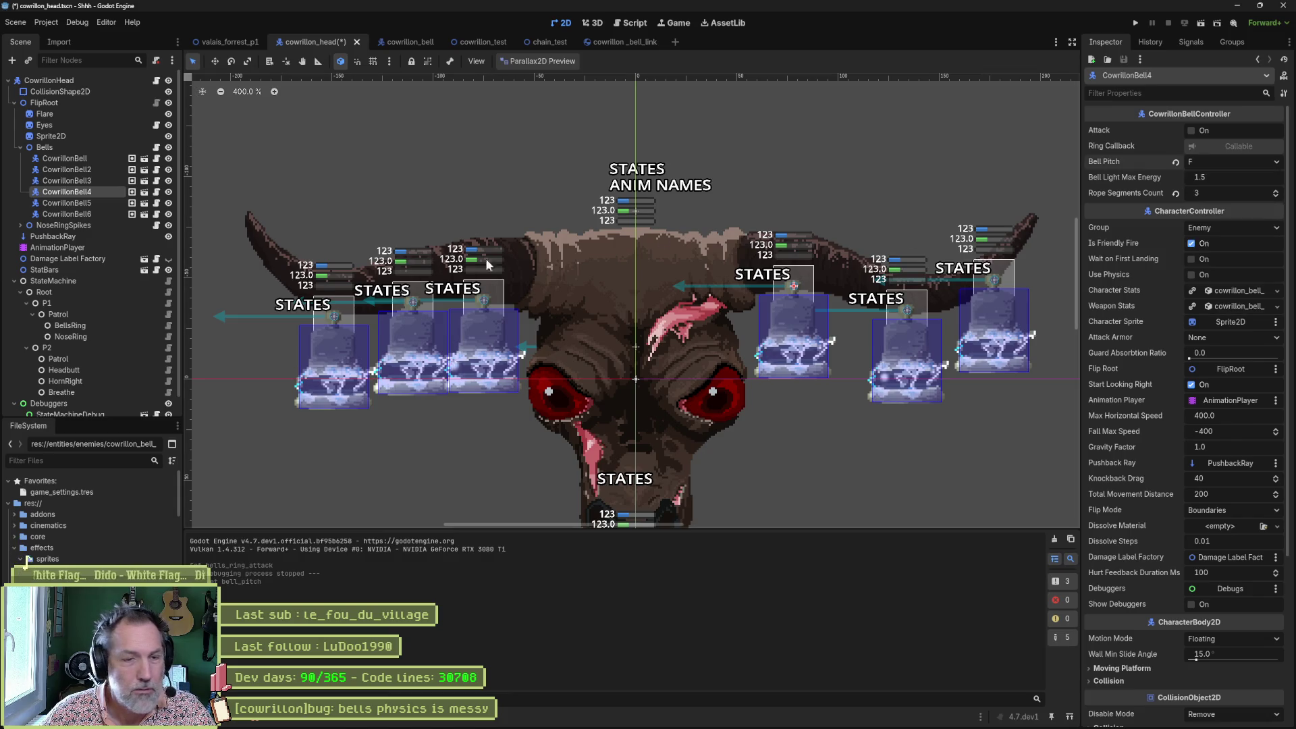
{"action": "left_click", "coordinate": [1214, 262]}
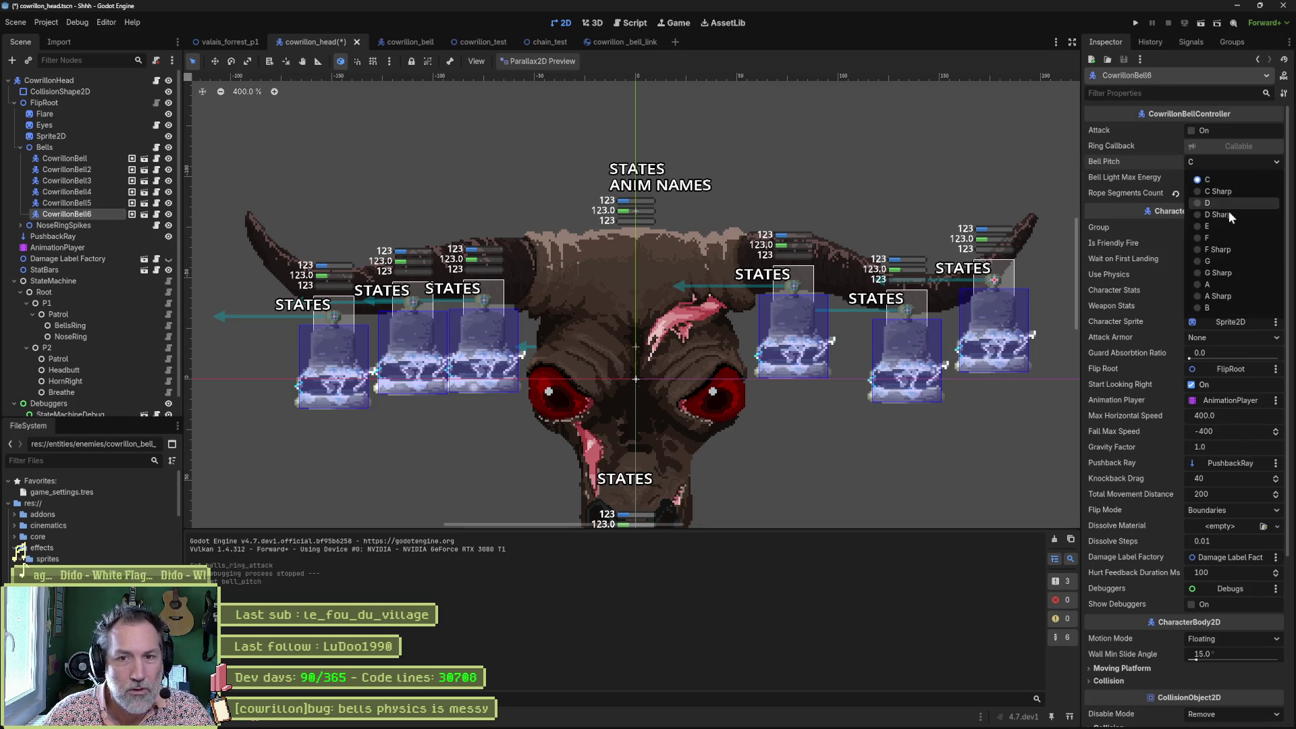
{"action": "left_click", "coordinate": [1230, 263]}
{"action": "left_click", "coordinate": [1229, 162]}
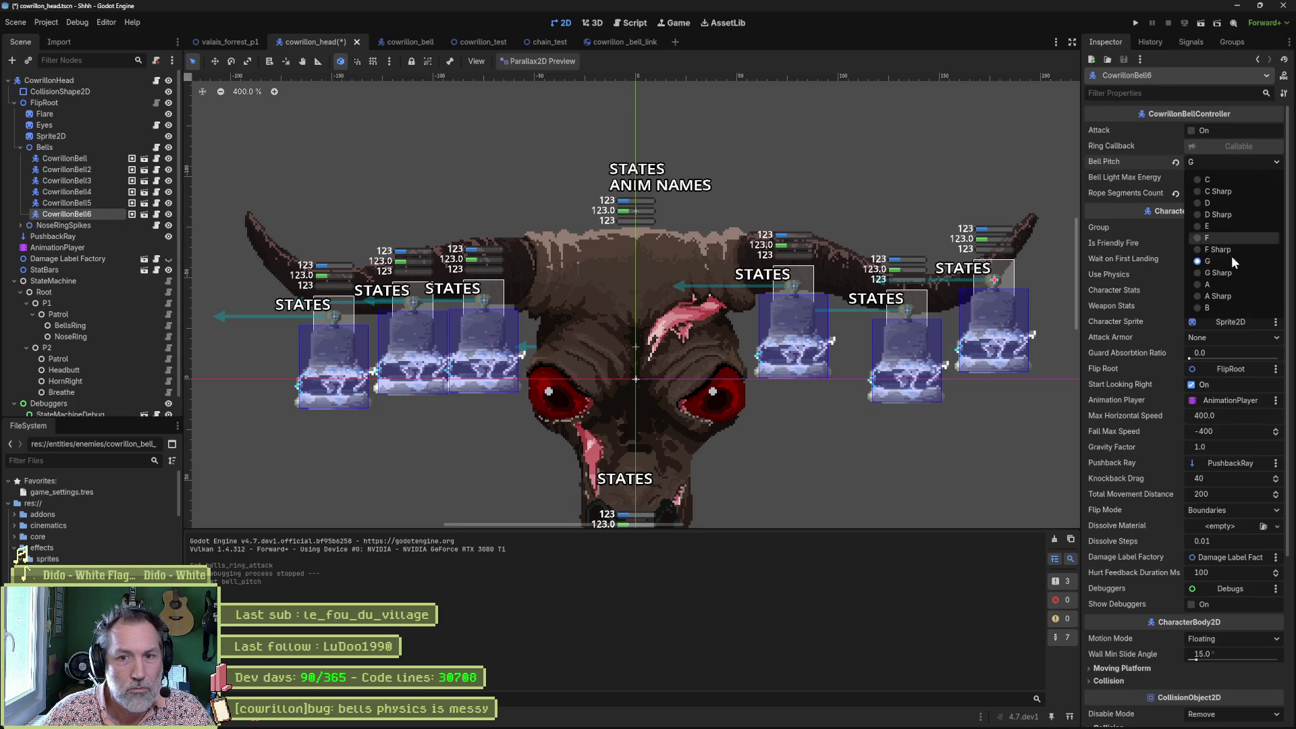
Save cowrillon_head and run valais_forrest_p1 to hear the bells.
{"action": "key", "text": "ctrl+s"}
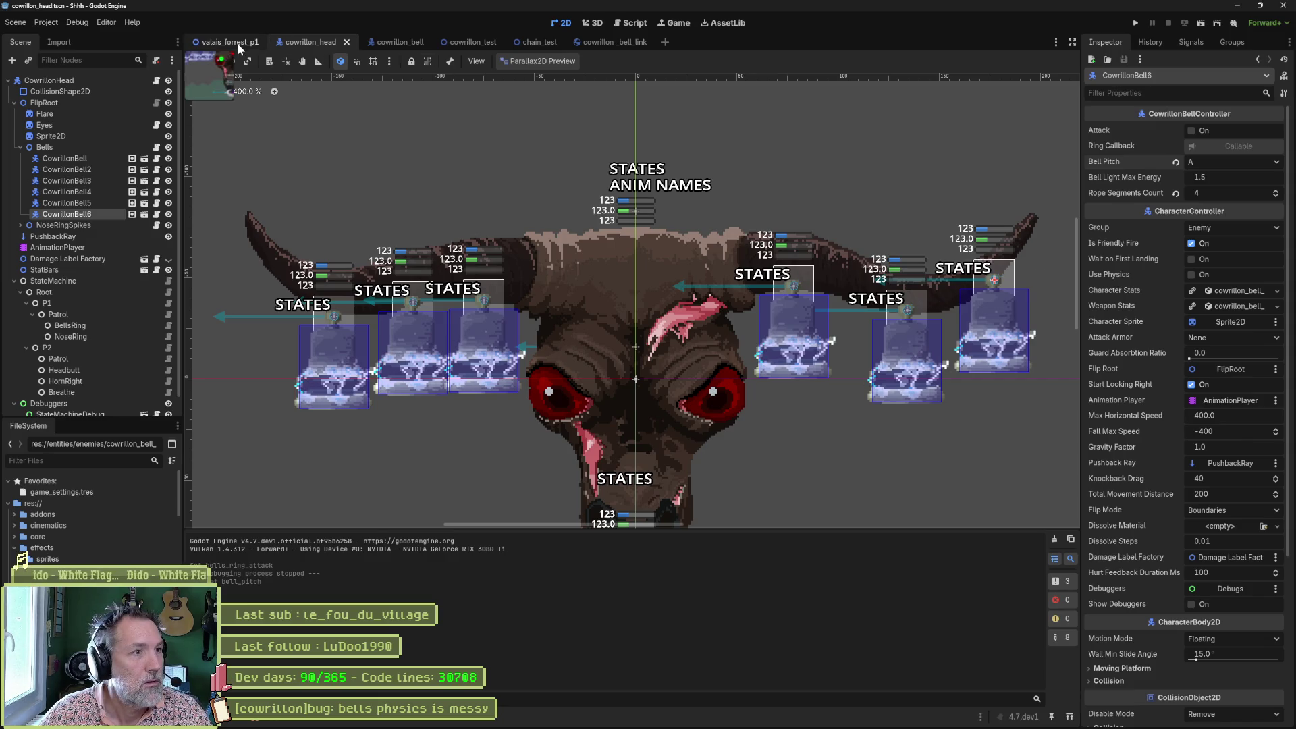
{"action": "left_click", "coordinate": [237, 43]}
{"action": "key", "text": "F6"}
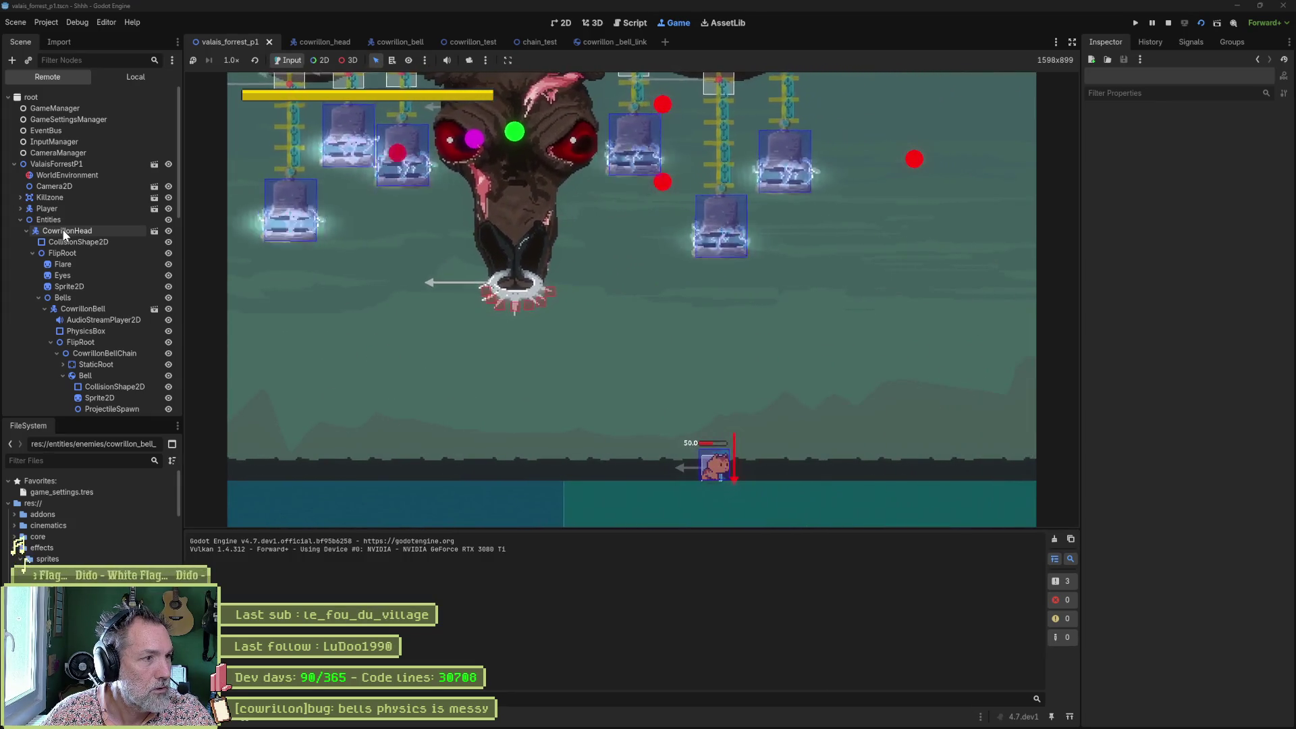
Inspect the remote CowrillonHead, stop the game, and return to valais_forrest_p1 via cowrillon_head.
{"action": "left_click", "coordinate": [63, 231]}
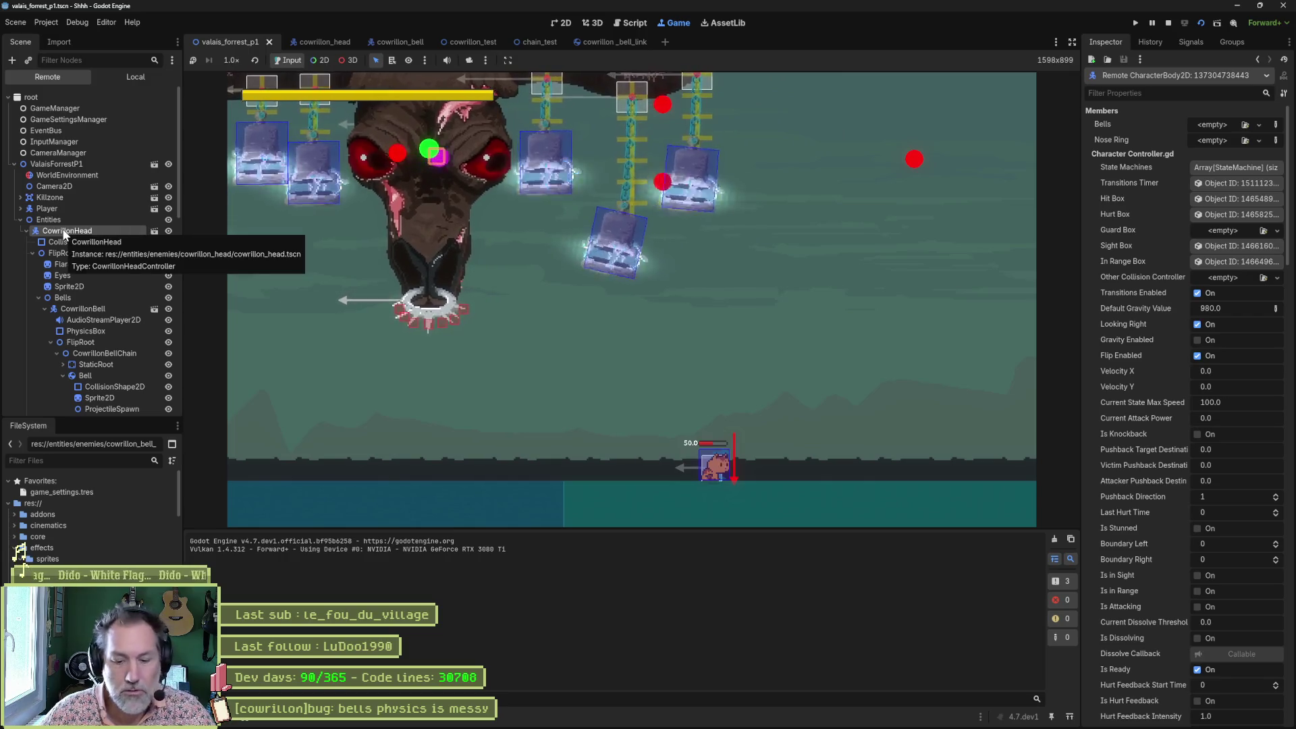
{"action": "key", "text": "F8"}
{"action": "left_click", "coordinate": [334, 41]}
{"action": "left_click", "coordinate": [81, 80]}
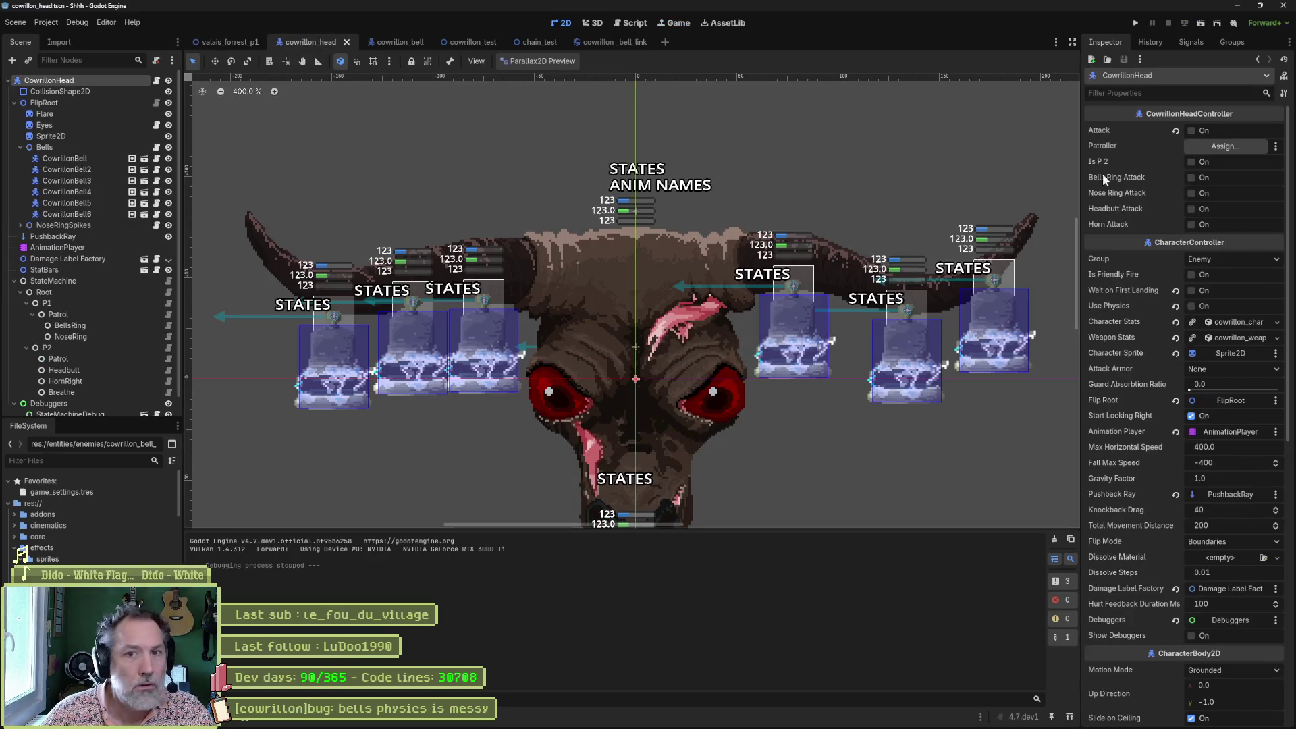
{"action": "left_click", "coordinate": [228, 42]}
Playtest the forest level again, stop it, and open the Debug menu.
{"action": "key", "text": "F6"}
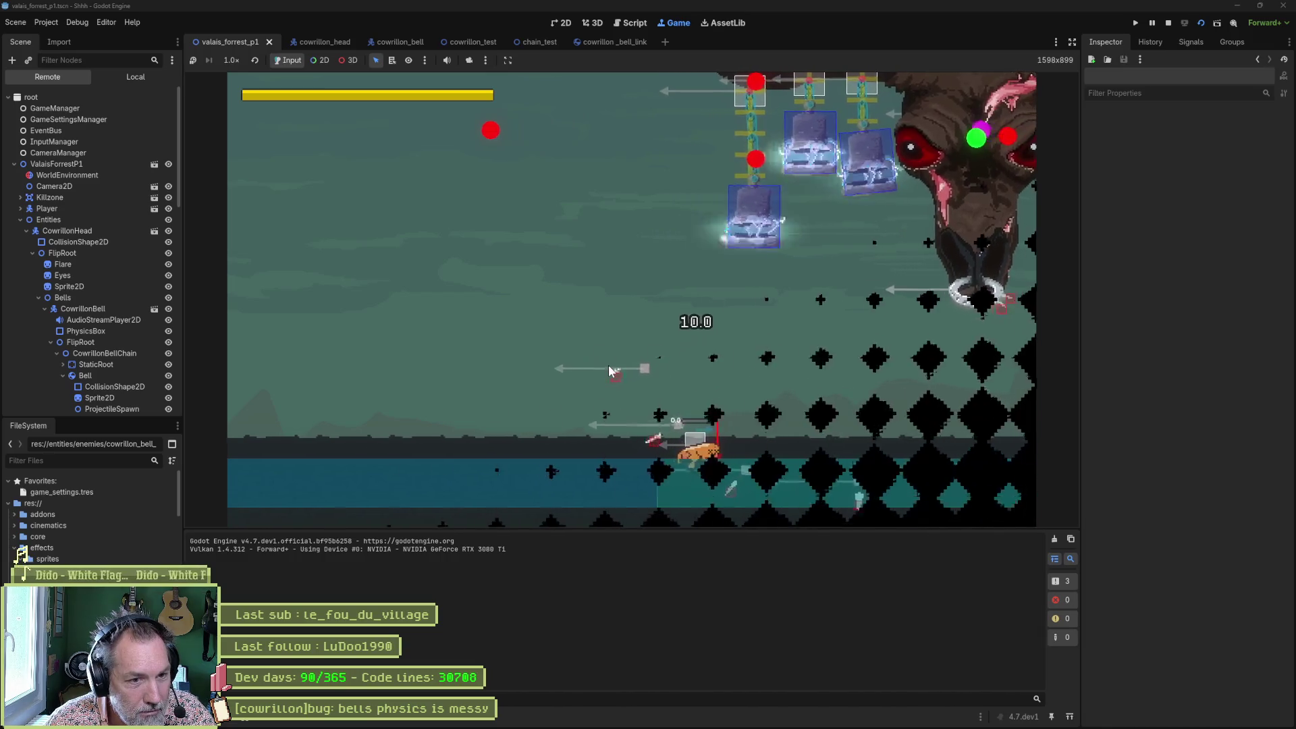
{"action": "key", "text": "F8"}
{"action": "left_click", "coordinate": [77, 22]}
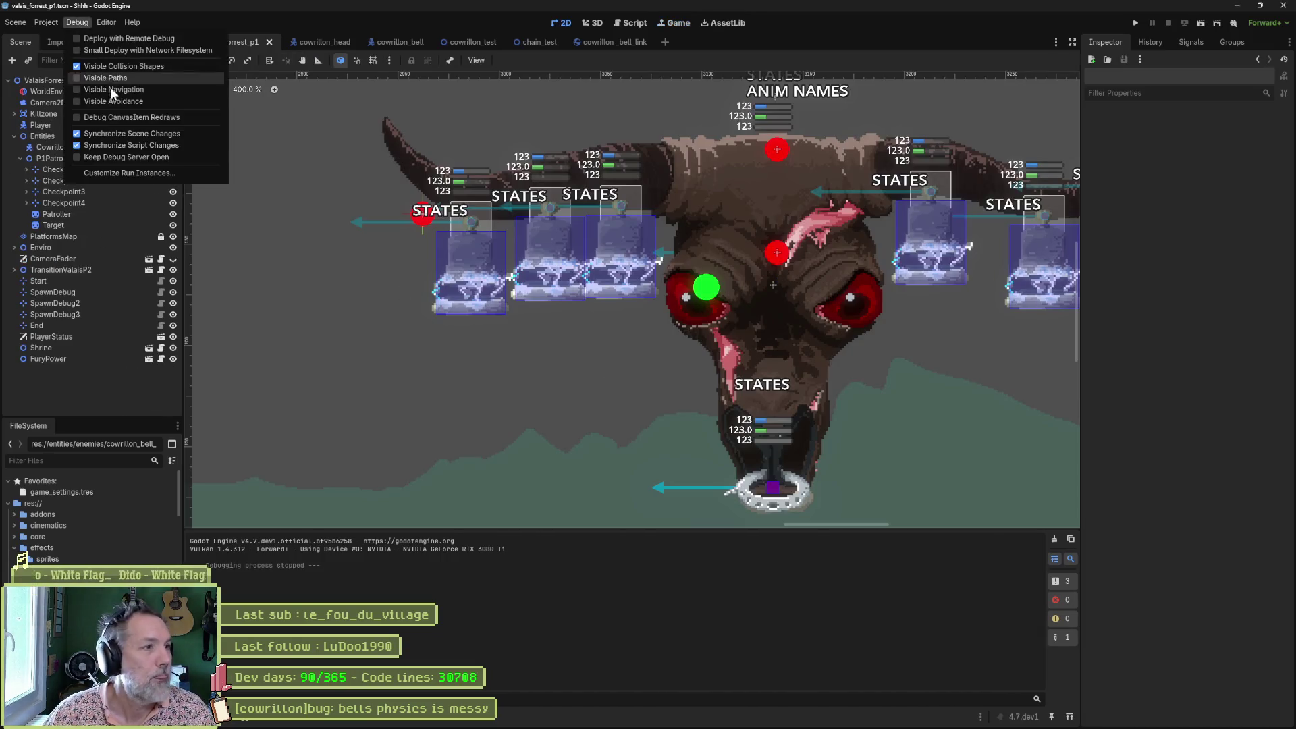
Run a short playtest with collision shapes hidden, stop it, and select the P1 patrol path.
{"action": "left_click", "coordinate": [290, 146]}
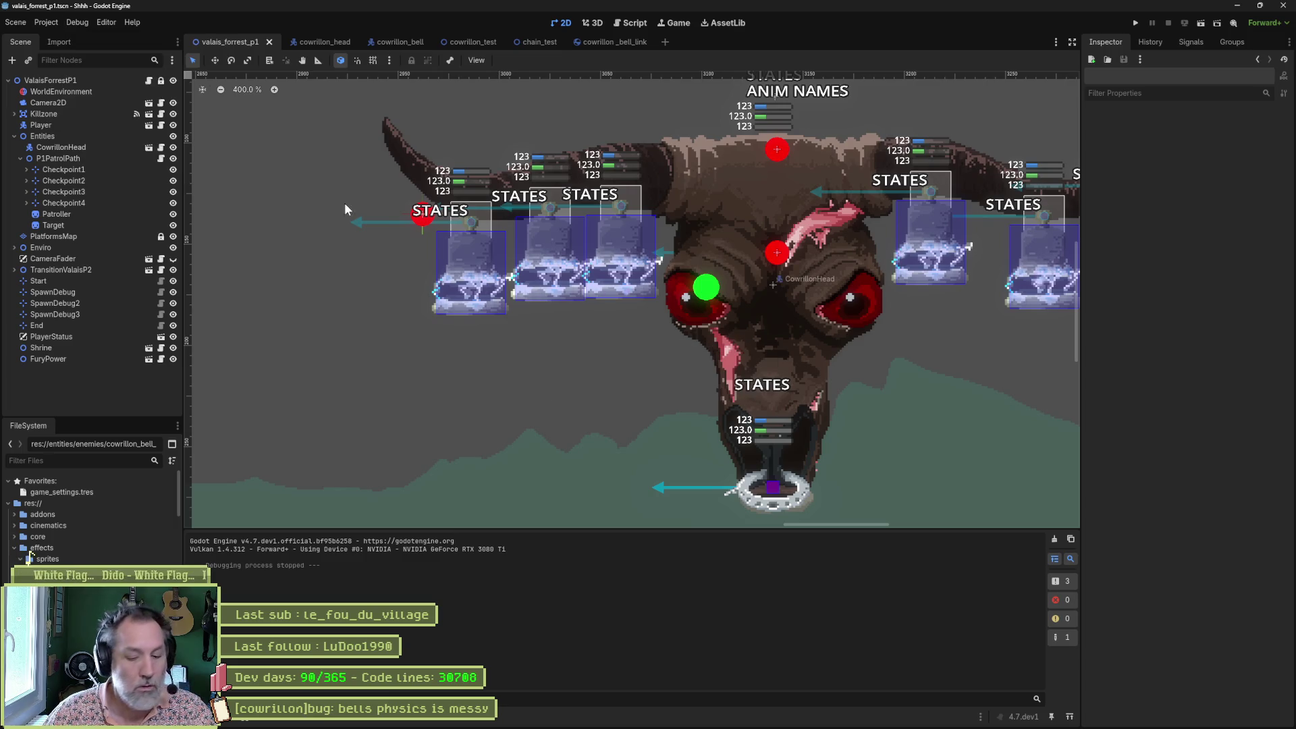
{"action": "key", "text": "F6"}
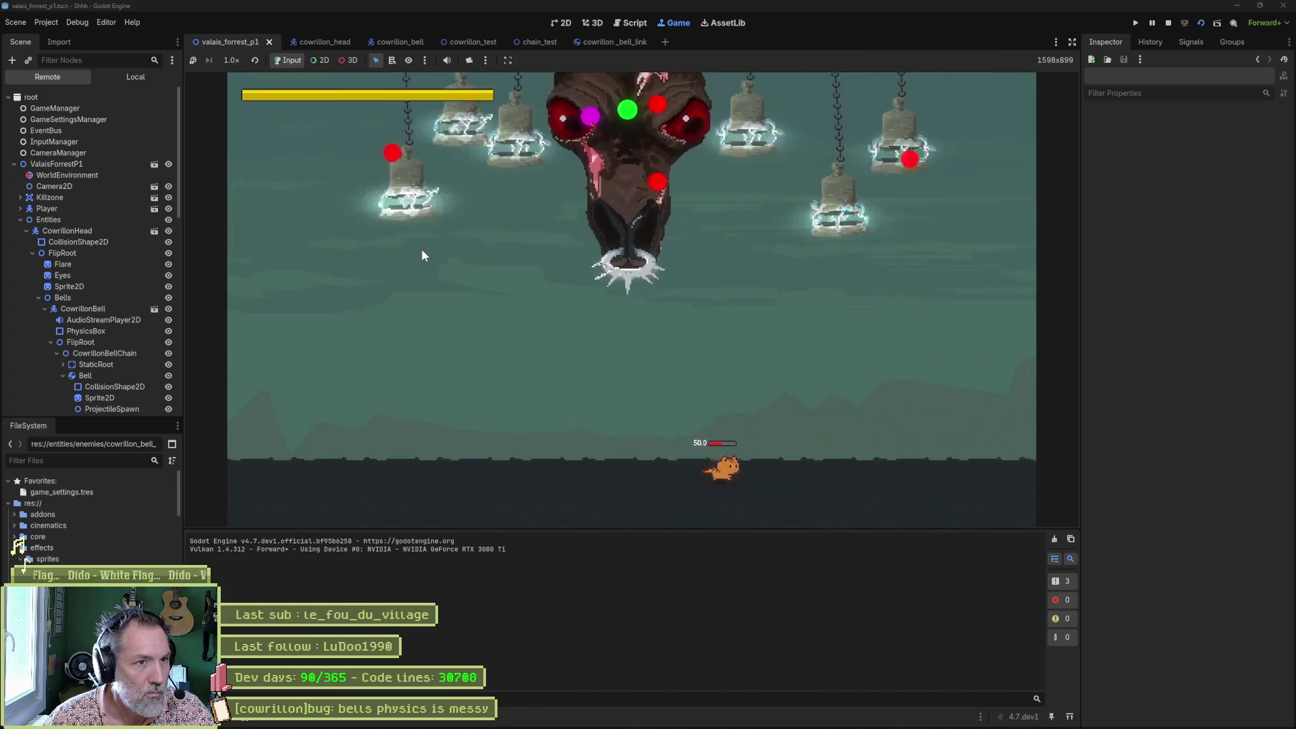
{"action": "key", "text": "F8"}
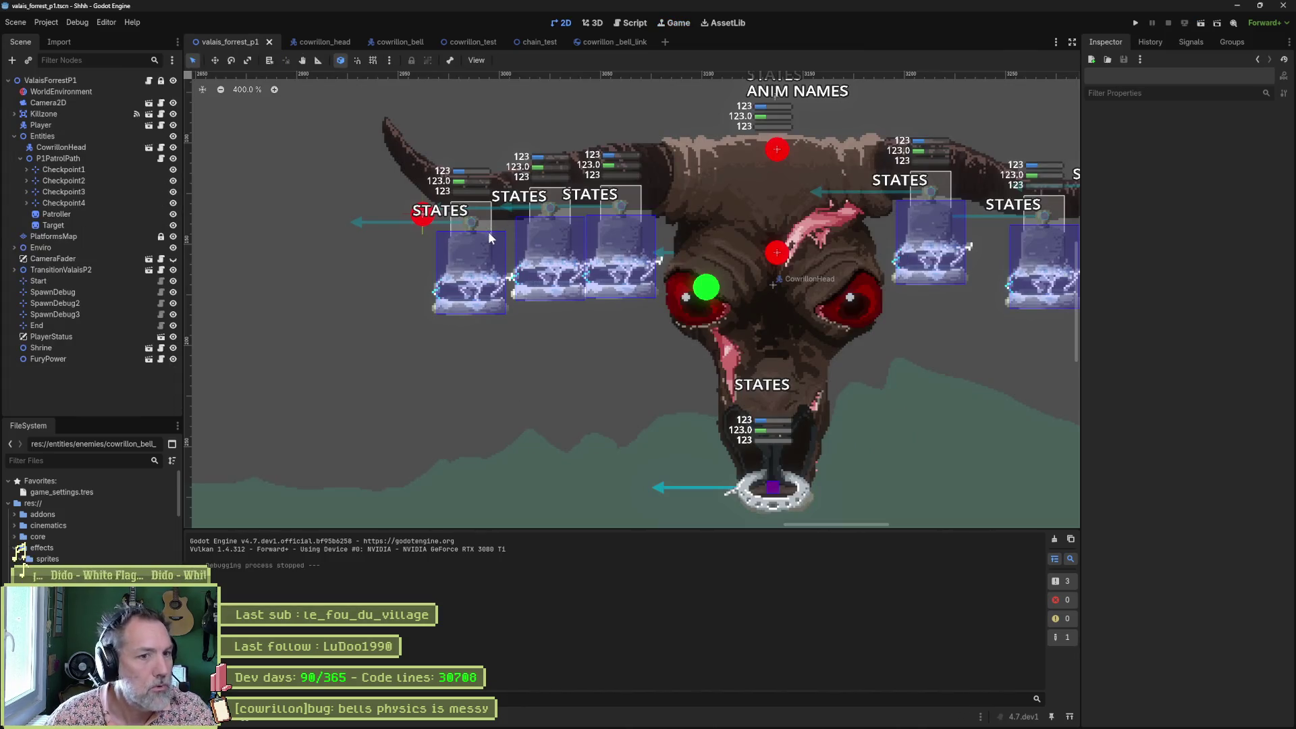
{"action": "left_click", "coordinate": [72, 159]}
Drag the P1 patrol path up-left in the forest level, then save and playtest the scene.
{"action": "scroll", "coordinate": [829, 366], "scroll_direction": "down", "scroll_amount": 3}
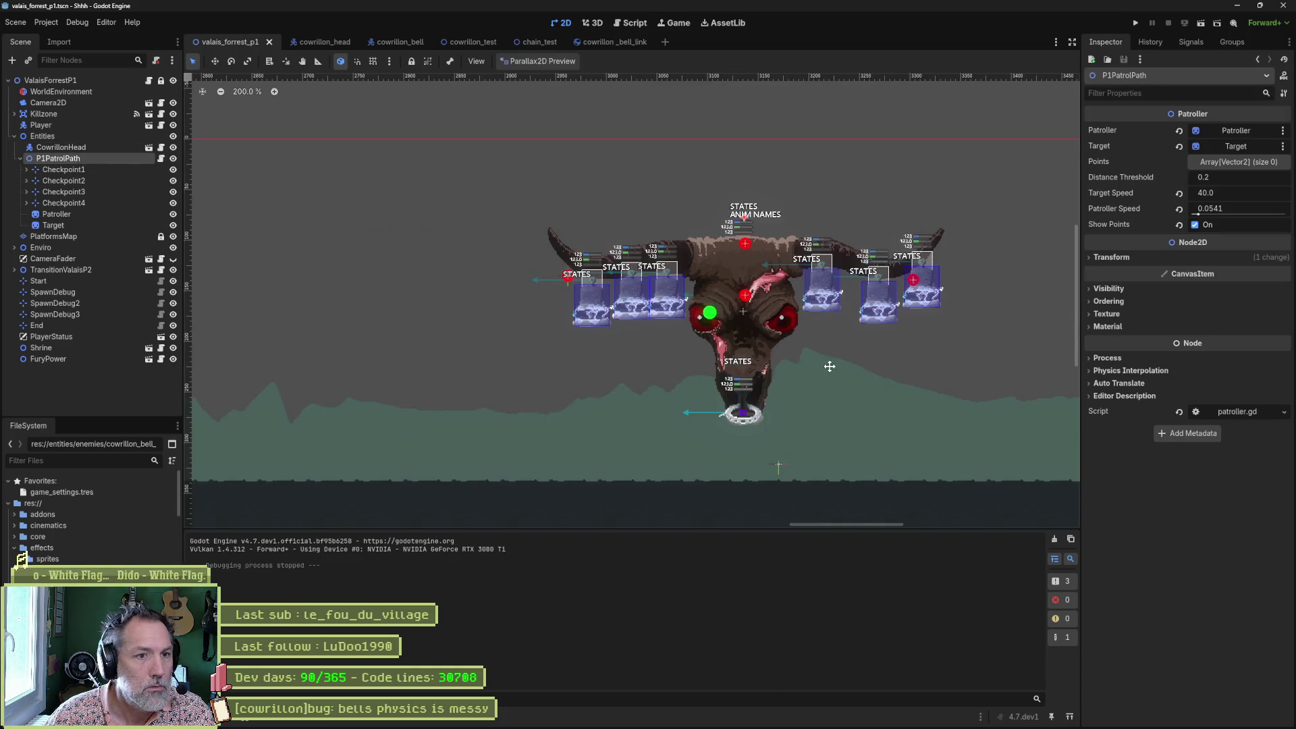
{"action": "left_click_drag", "start_coordinate": [830, 365], "coordinate": [688, 332]}
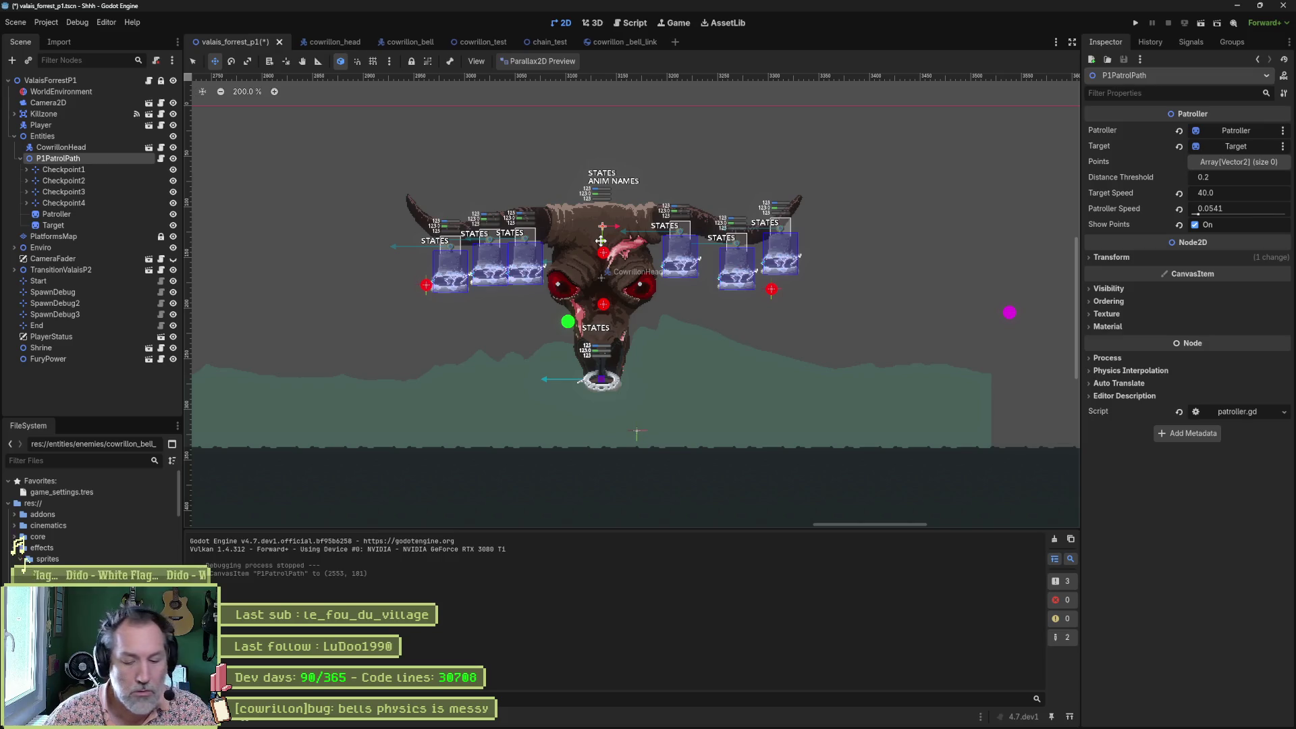
{"action": "key", "text": "F6"}
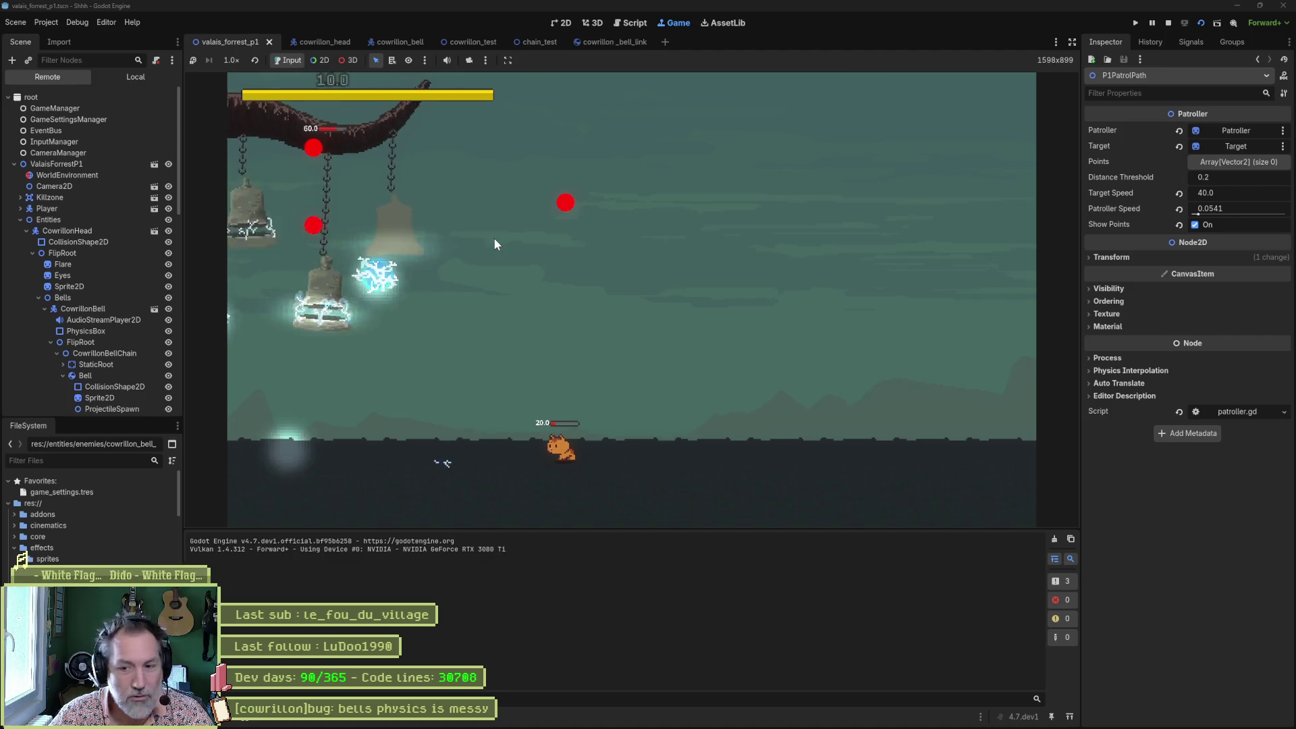
{"action": "key", "text": "F8"}
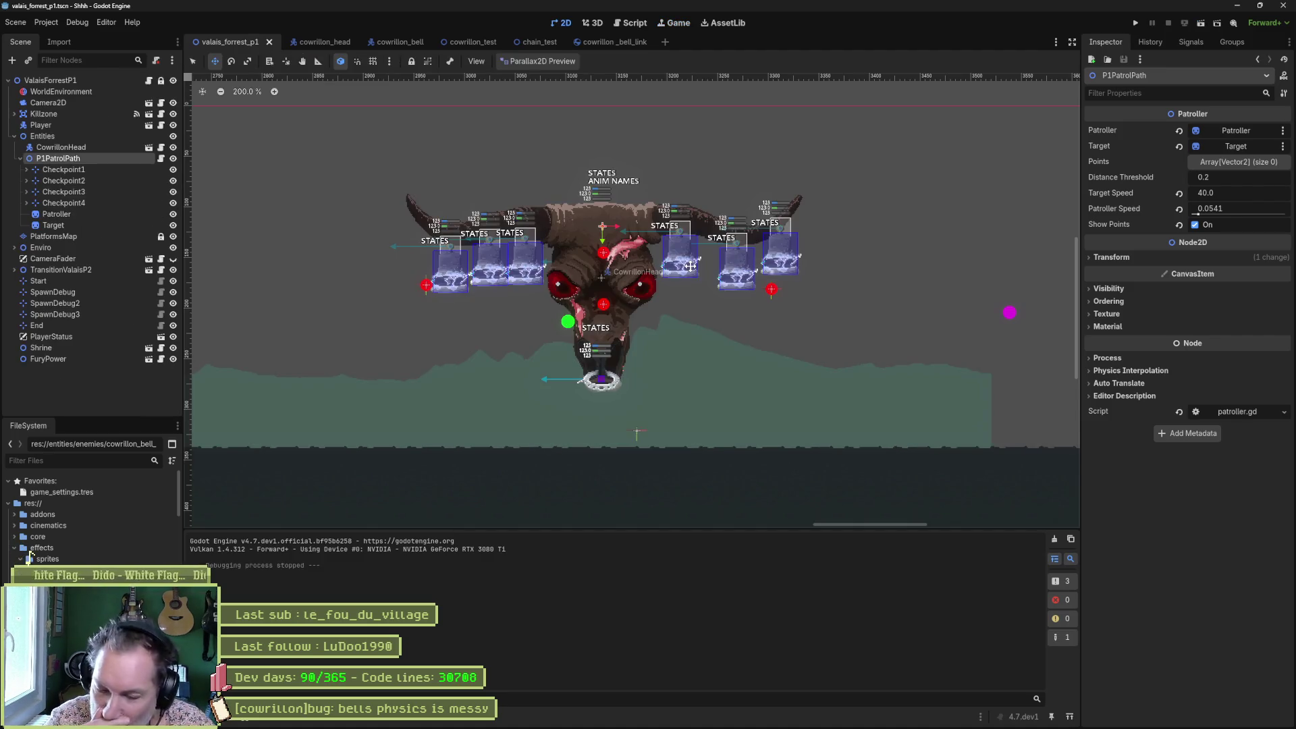
Save the forest level, select the first bell in the Cowrillon head scene, then playtest briefly.
{"action": "key", "text": "ctrl+s"}
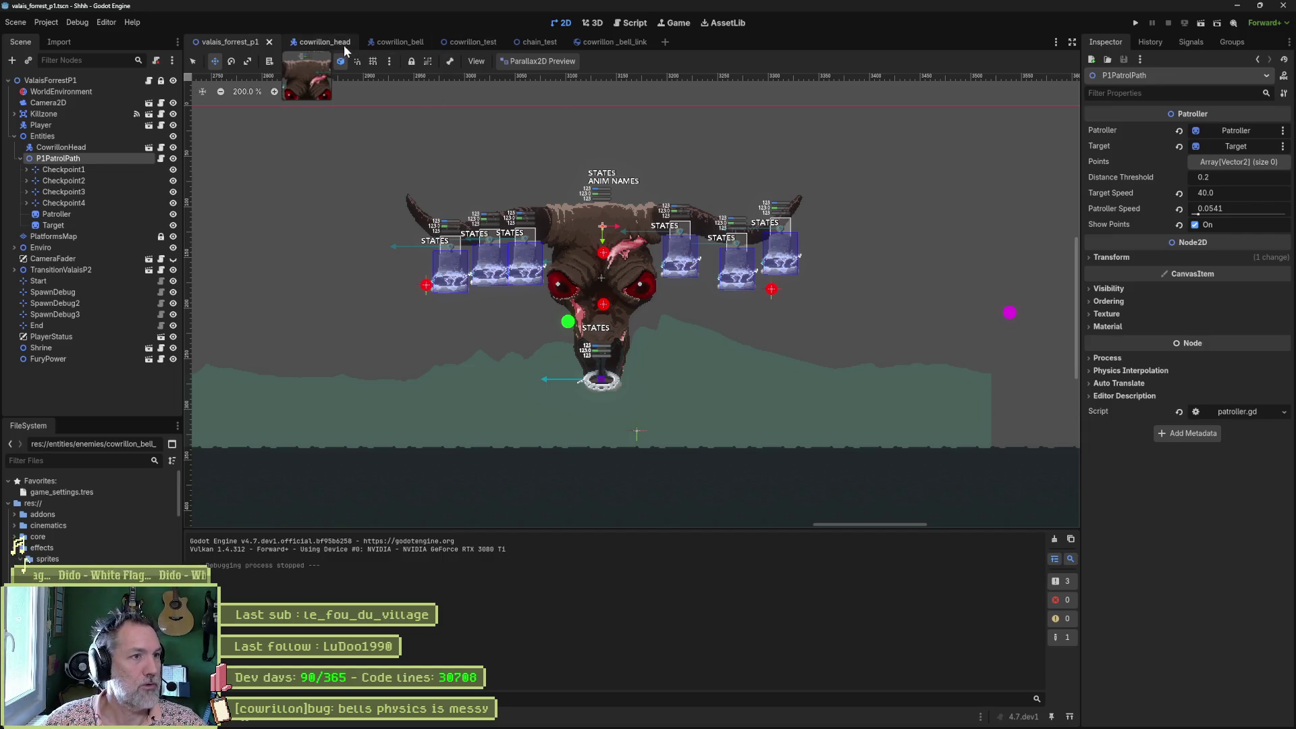
{"action": "left_click", "coordinate": [321, 41]}
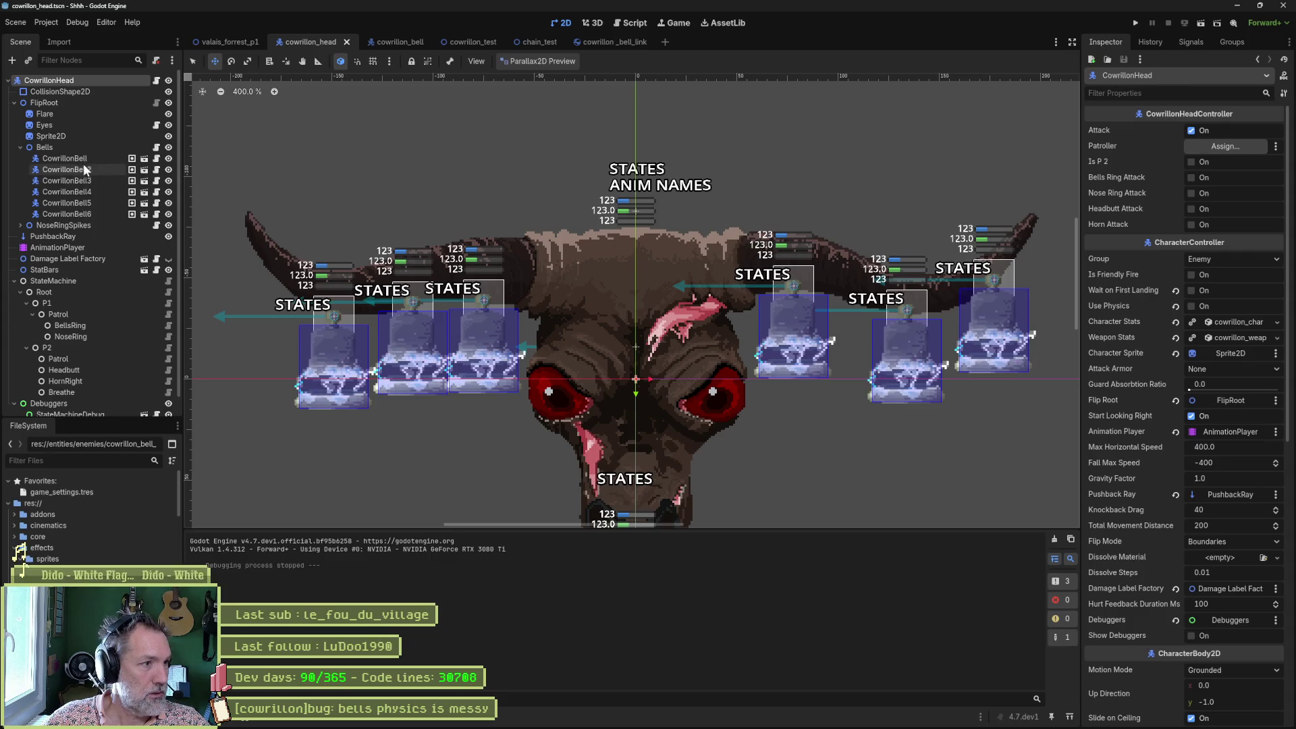
{"action": "left_click", "coordinate": [64, 158]}
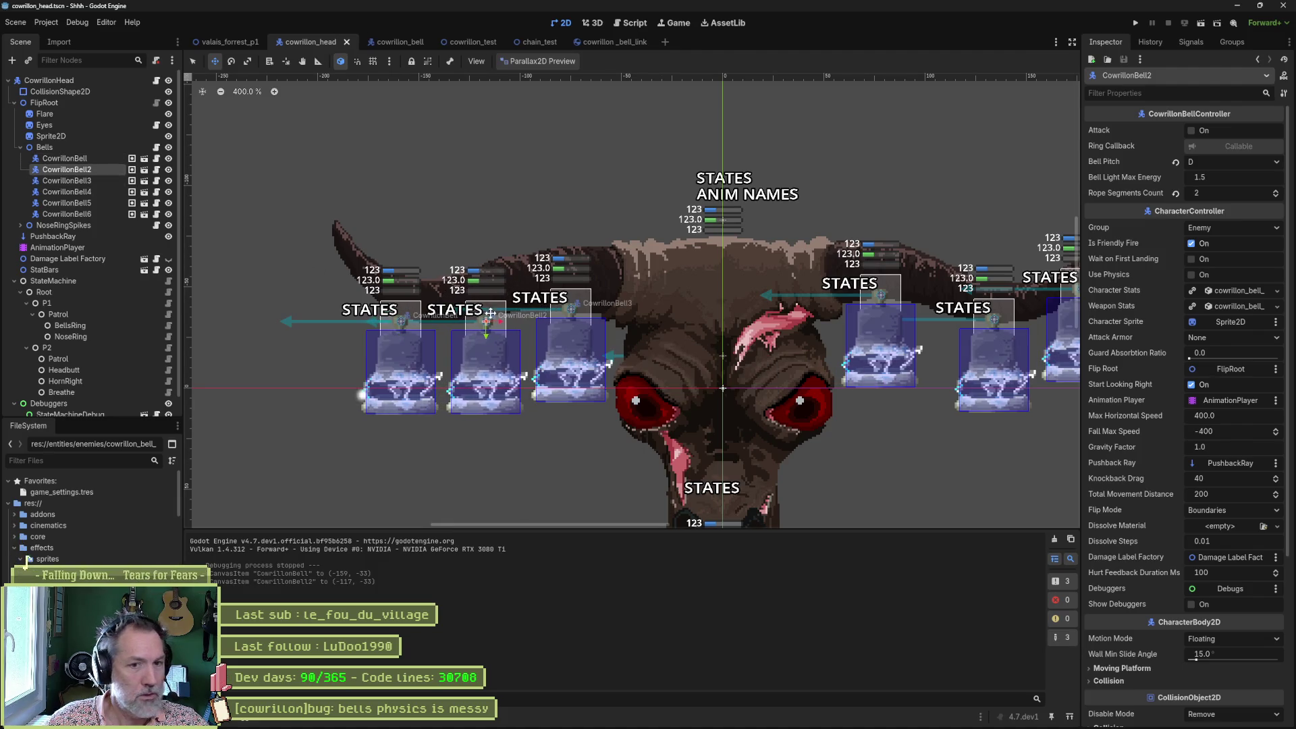
{"action": "left_click", "coordinate": [230, 41]}
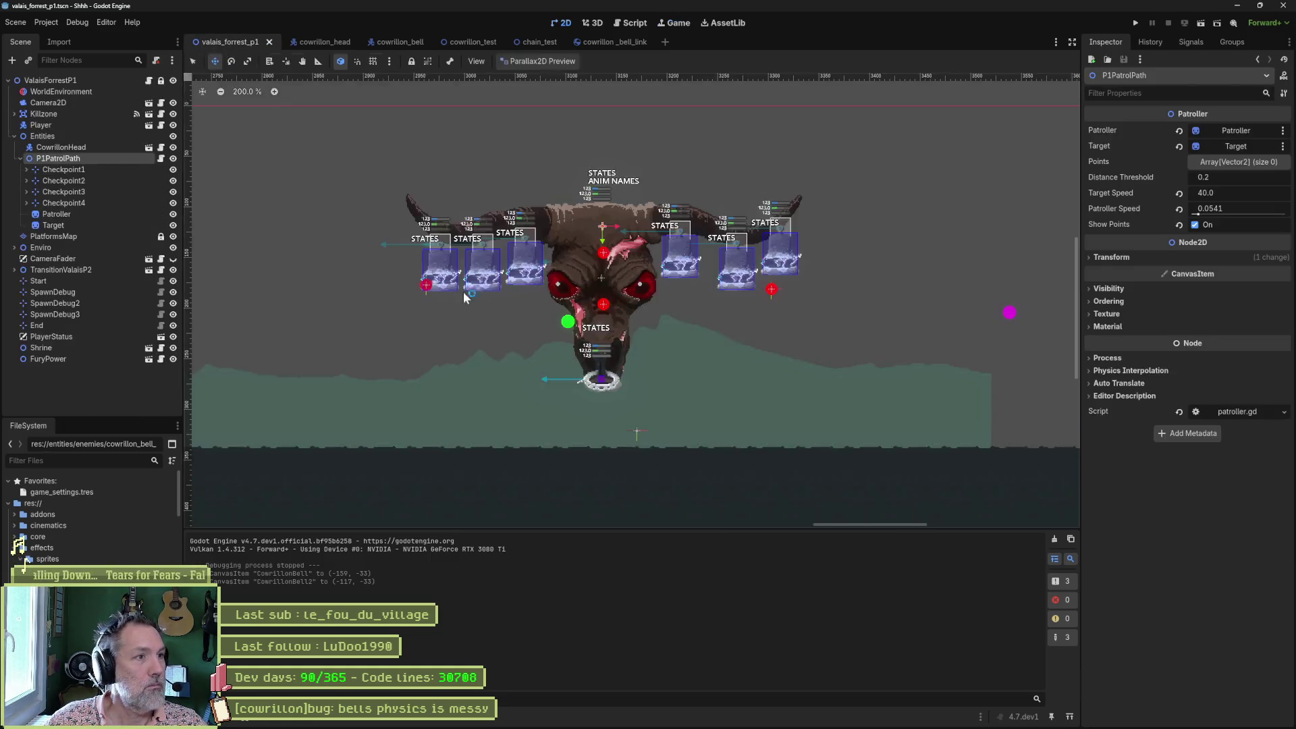
{"action": "key", "text": "F5"}
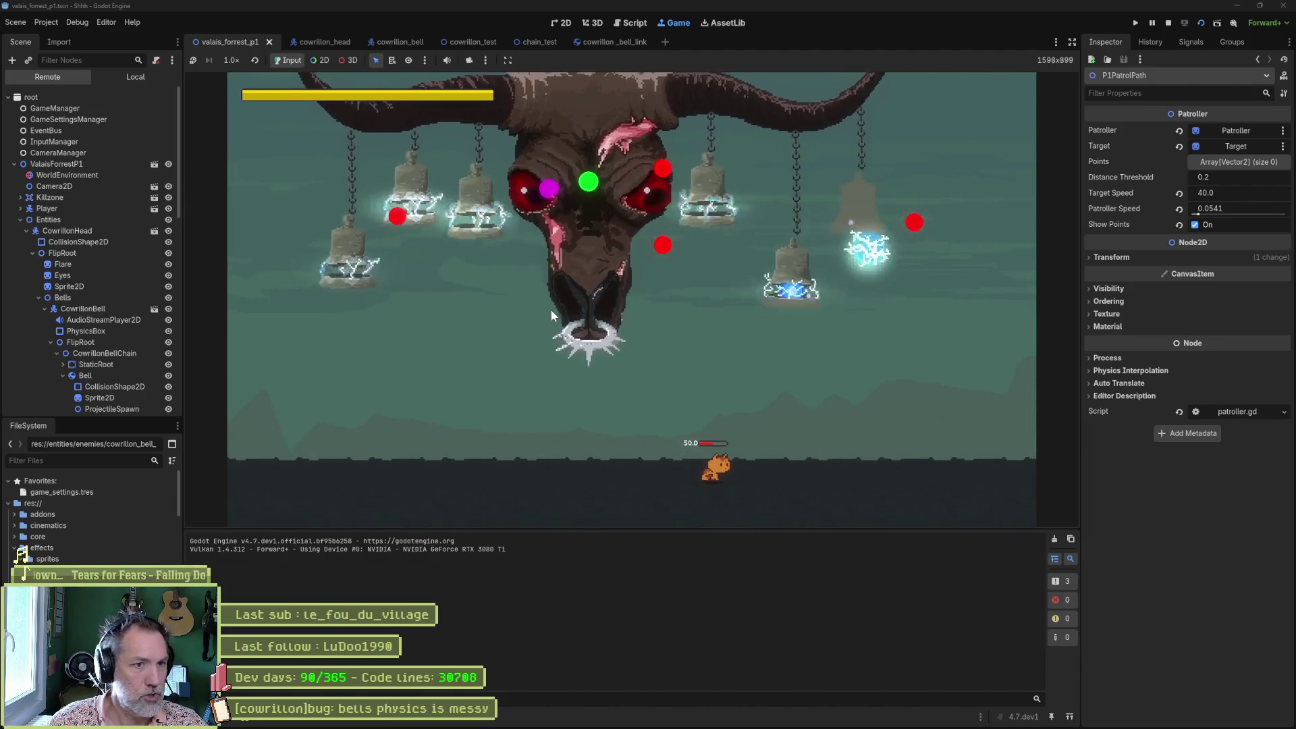
{"action": "key", "text": "F8"}
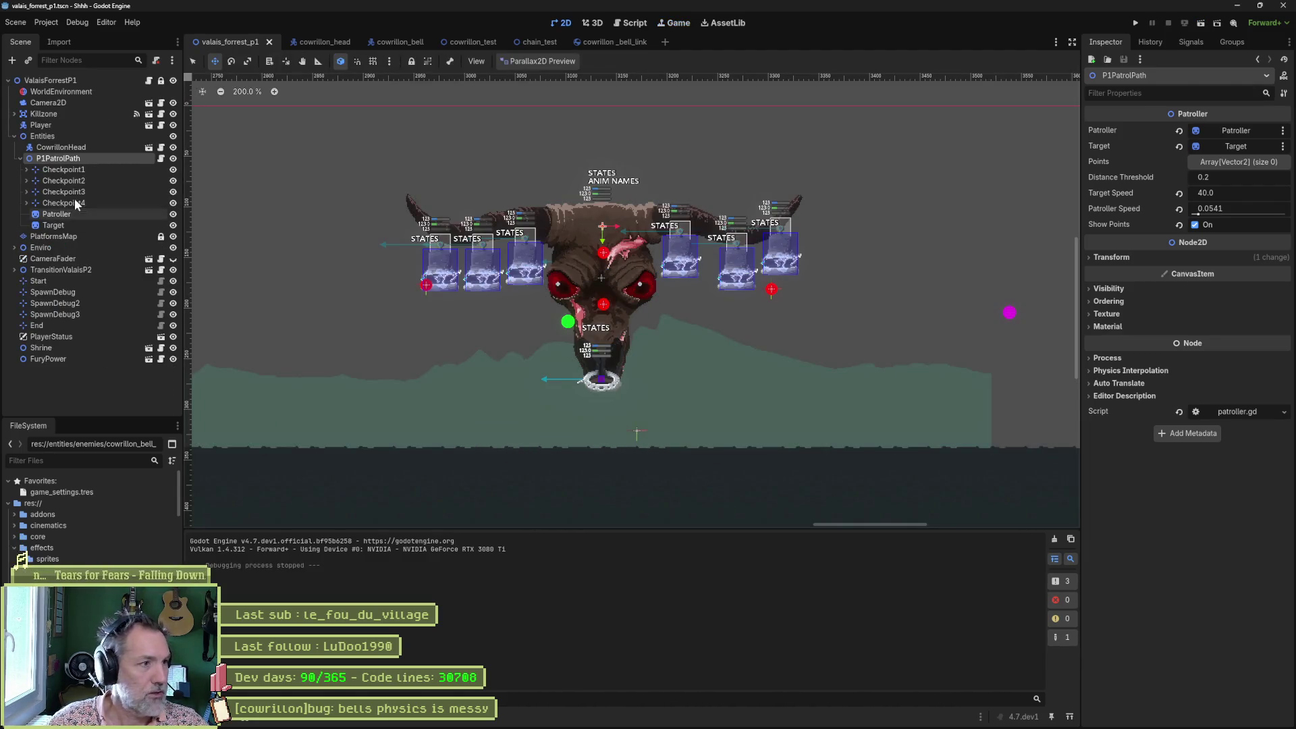
Test the bell changes from the Cowrillon head scene, then relaunch the forest level.
{"action": "left_click", "coordinate": [314, 42]}
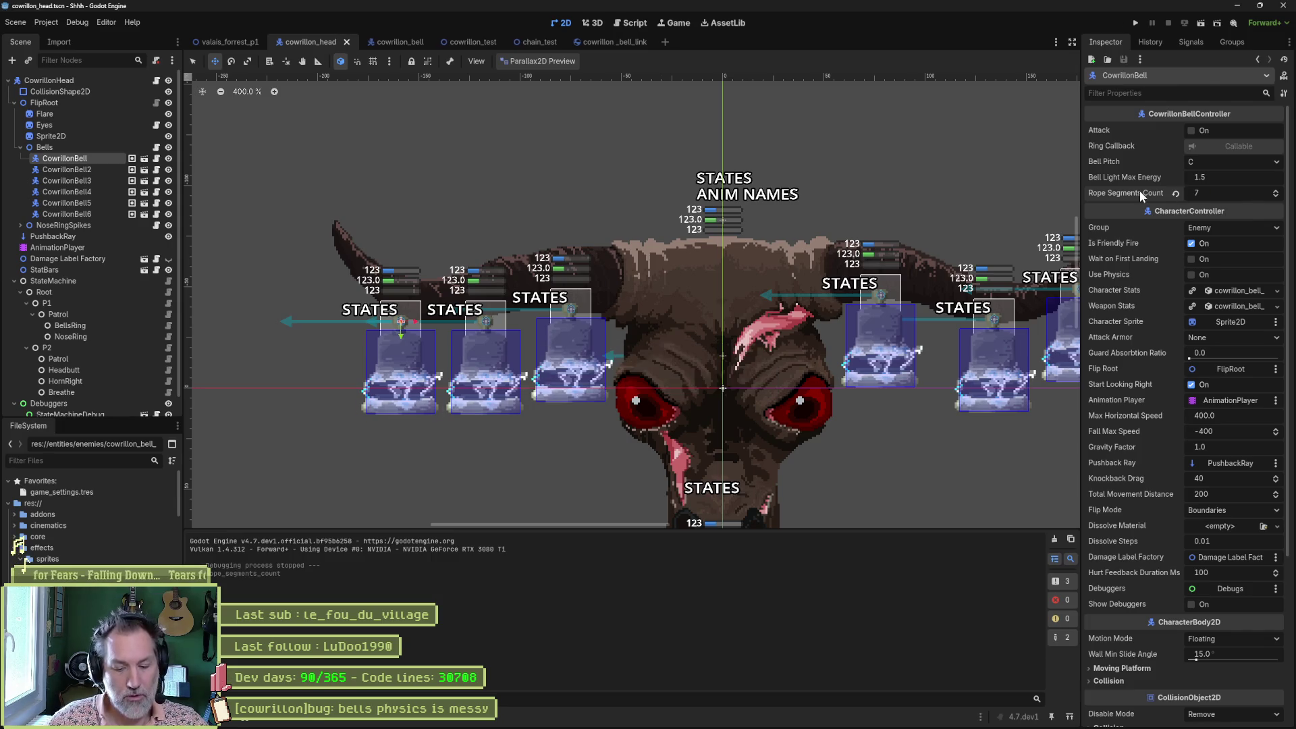
{"action": "key", "text": "F5"}
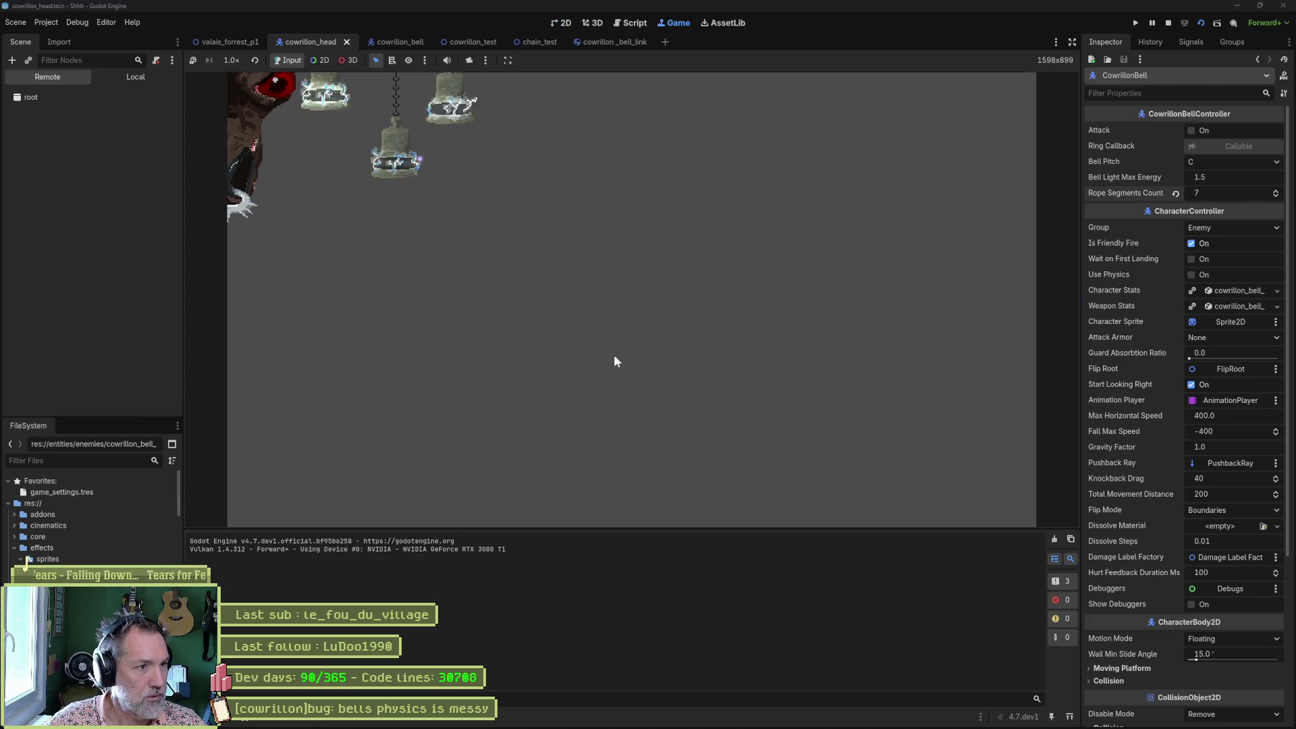
{"action": "key", "text": "F8"}
{"action": "left_click", "coordinate": [204, 42]}
{"action": "key", "text": "F5"}
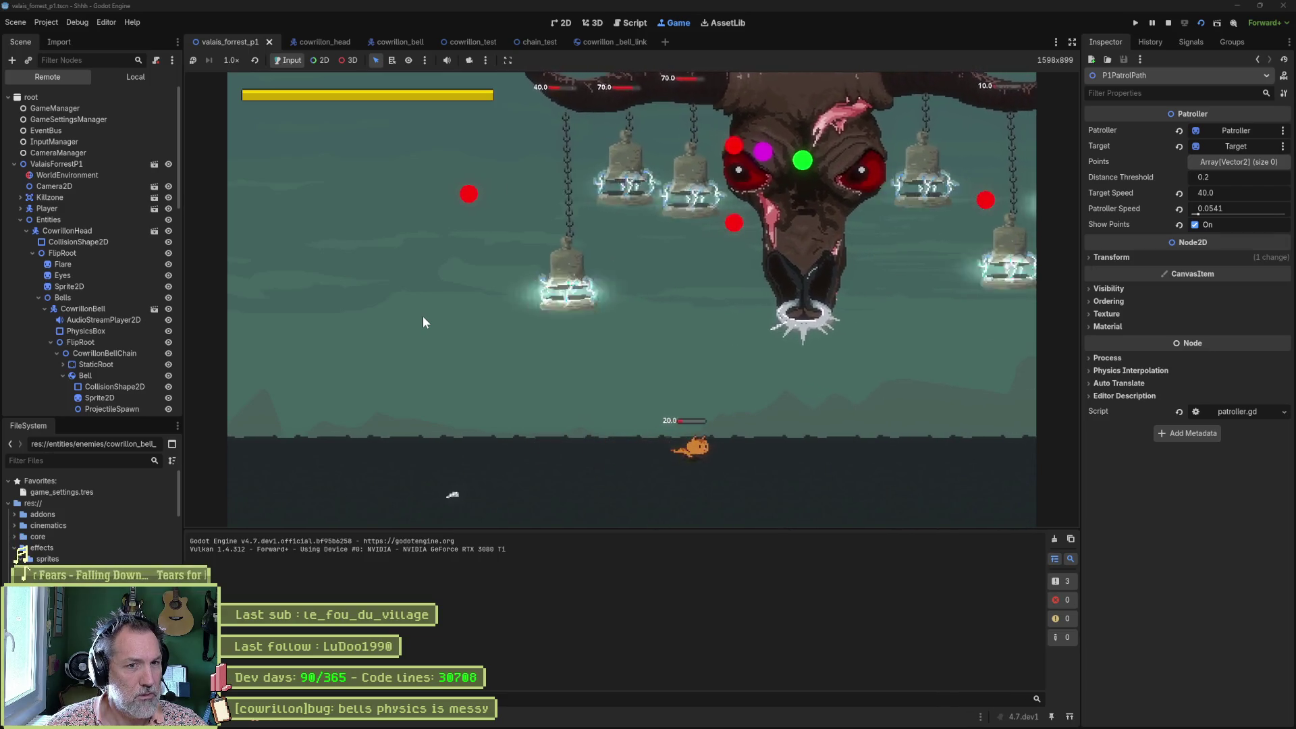
Stop the boss-fight playtest and save the valais_forrest_p1 level.
{"action": "key", "text": "F8"}
{"action": "key", "text": "ctrl+s"}
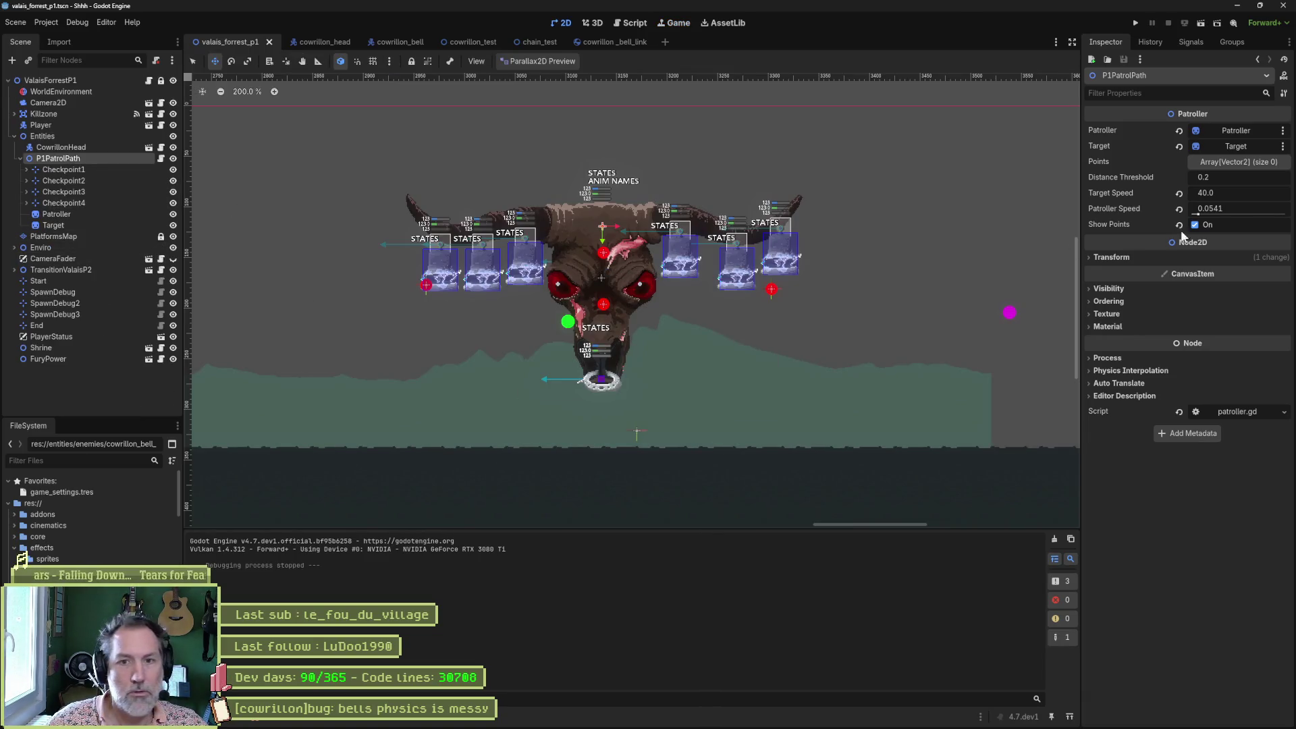
Playtest the boss fight, running the cat right and back left to dodge the boss.
{"action": "key", "text": "F6"}
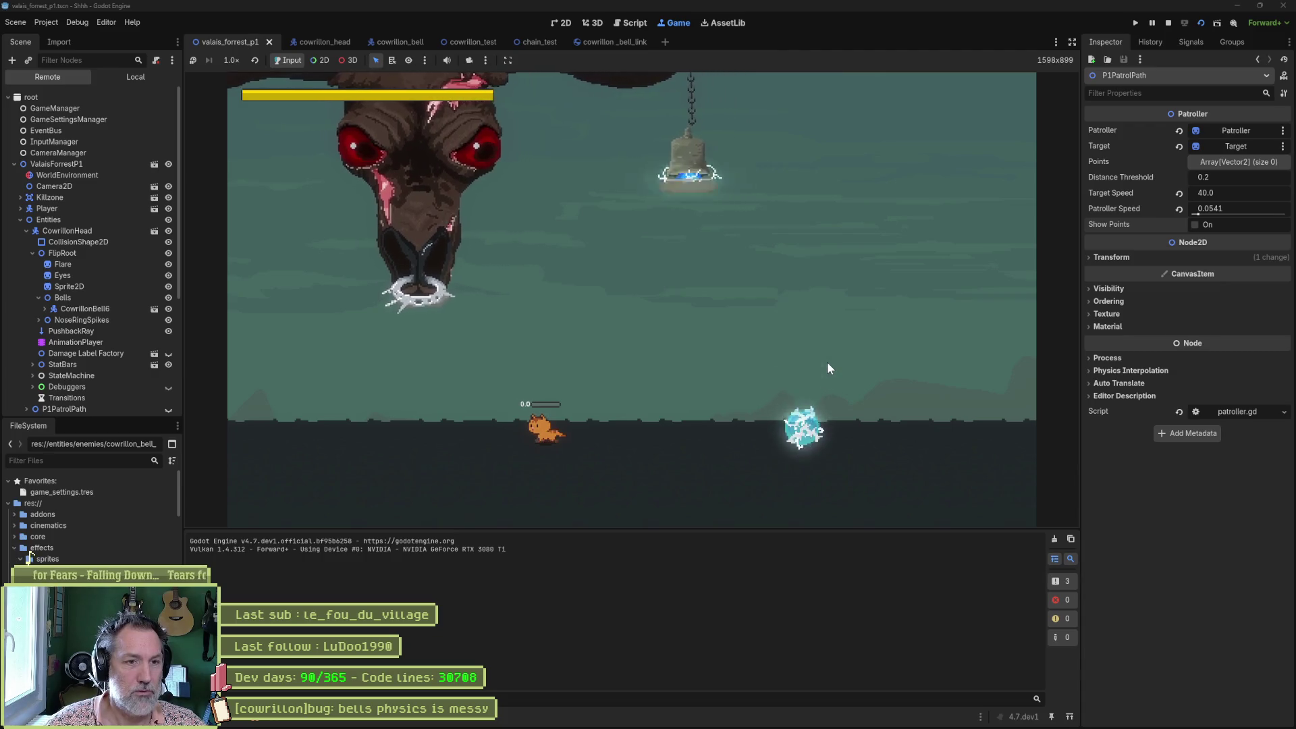
{"action": "key", "text": "Right"}
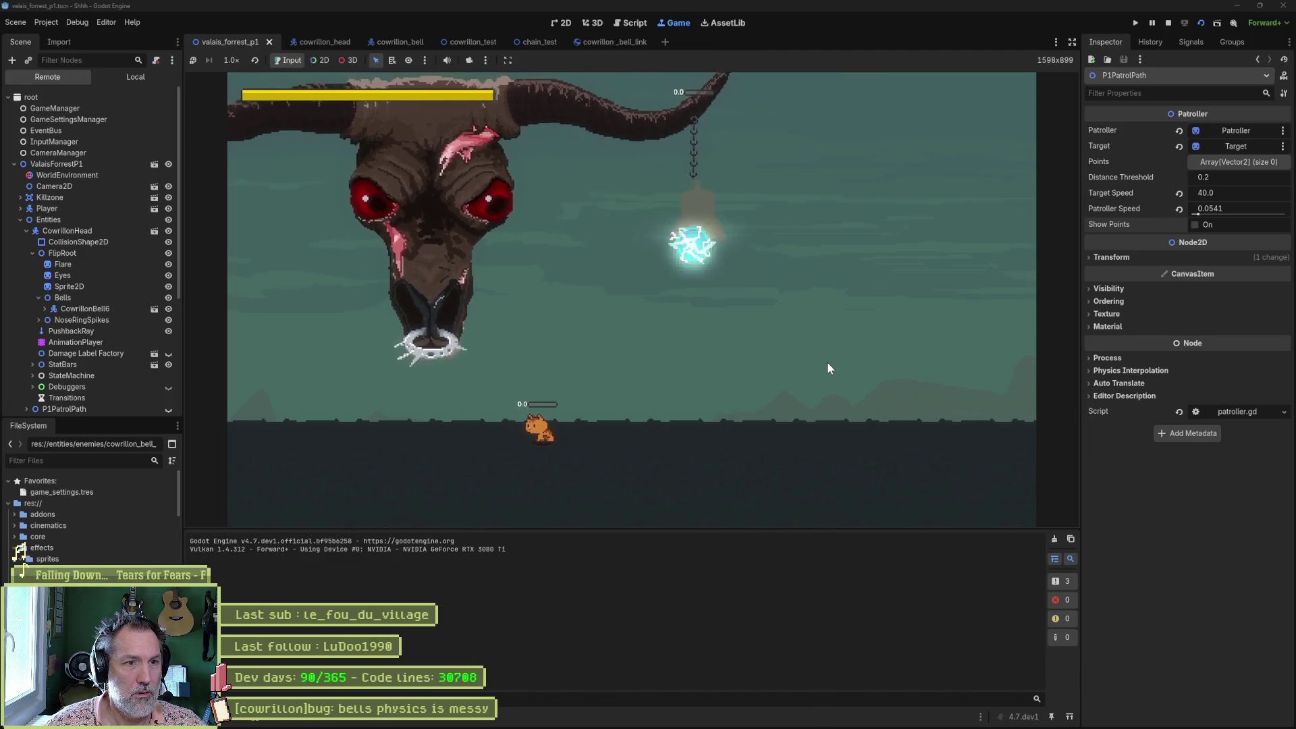
{"action": "key", "text": "Right"}
{"action": "key", "text": "Right"}
{"action": "key", "text": "Left"}
{"action": "key", "text": "Left"}
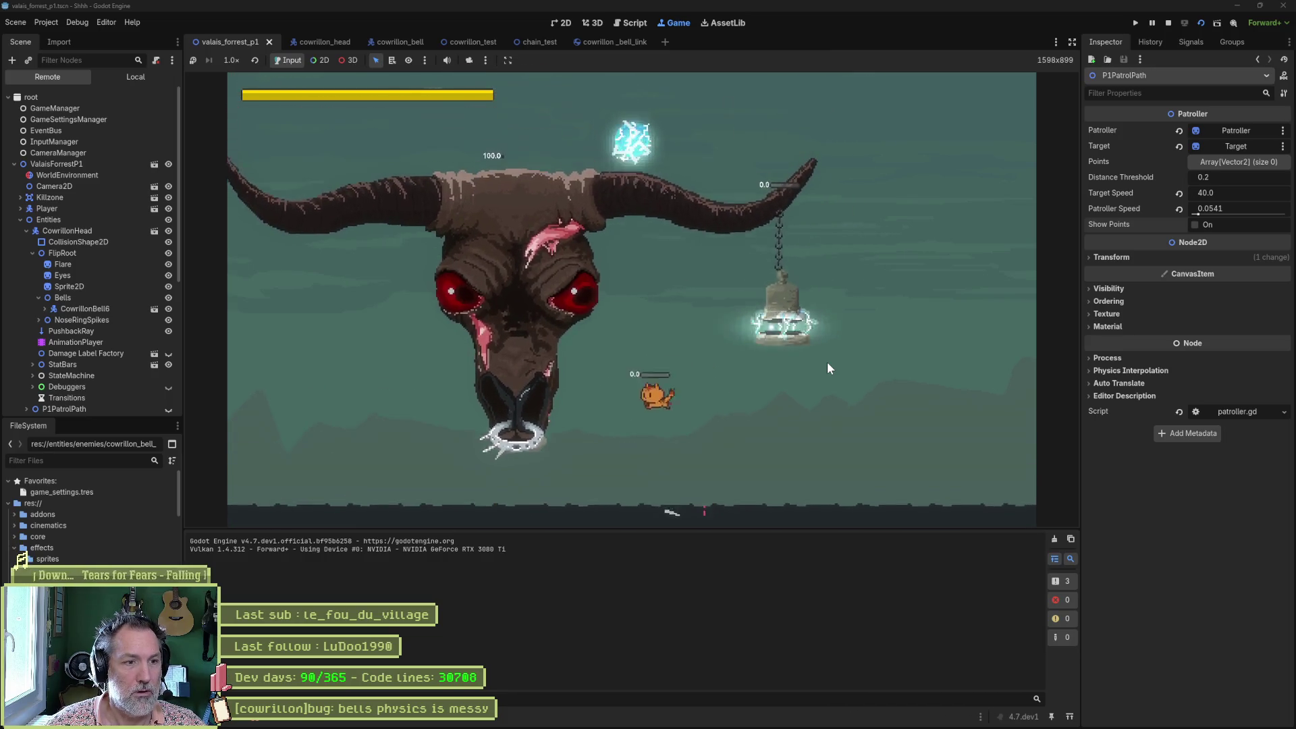
{"action": "key", "text": "Right"}
{"action": "key", "text": "Right"}
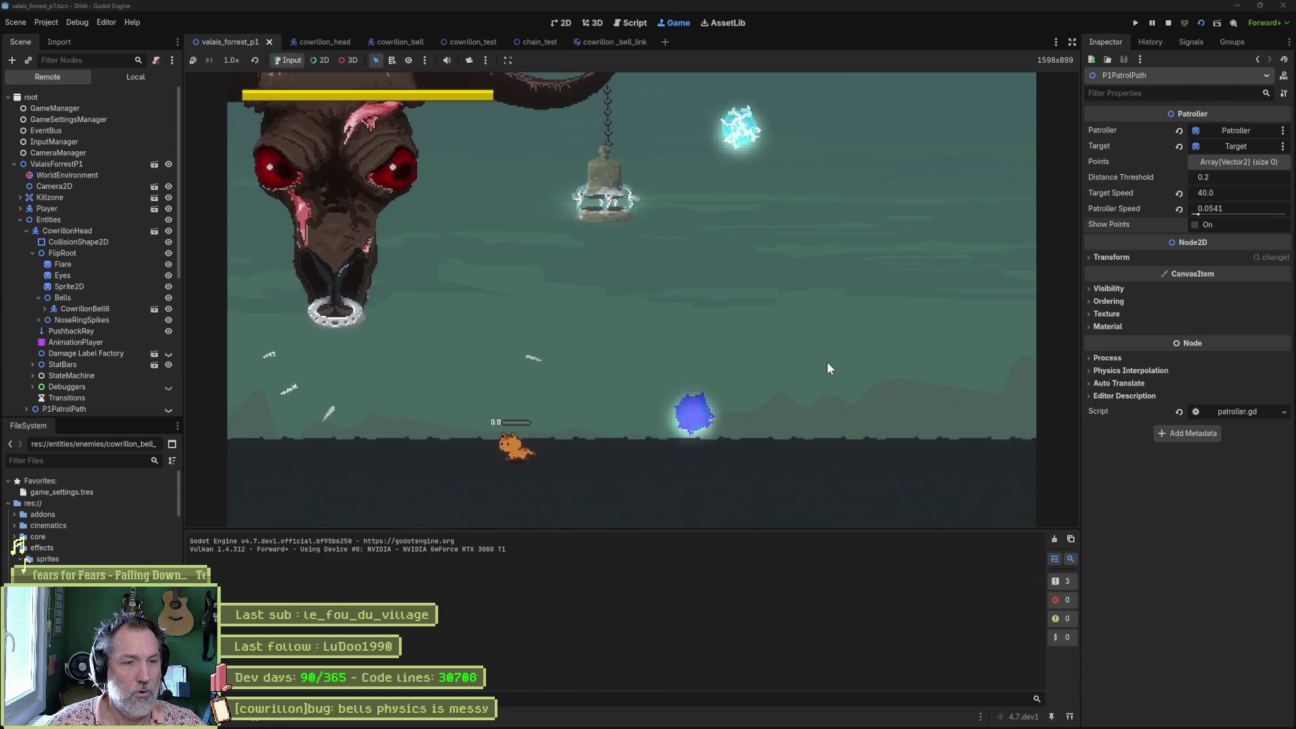
Stop the game, save the forest level, and switch to the Cowrillon head scene.
{"action": "key", "text": "F8"}
{"action": "key", "text": "ctrl+s"}
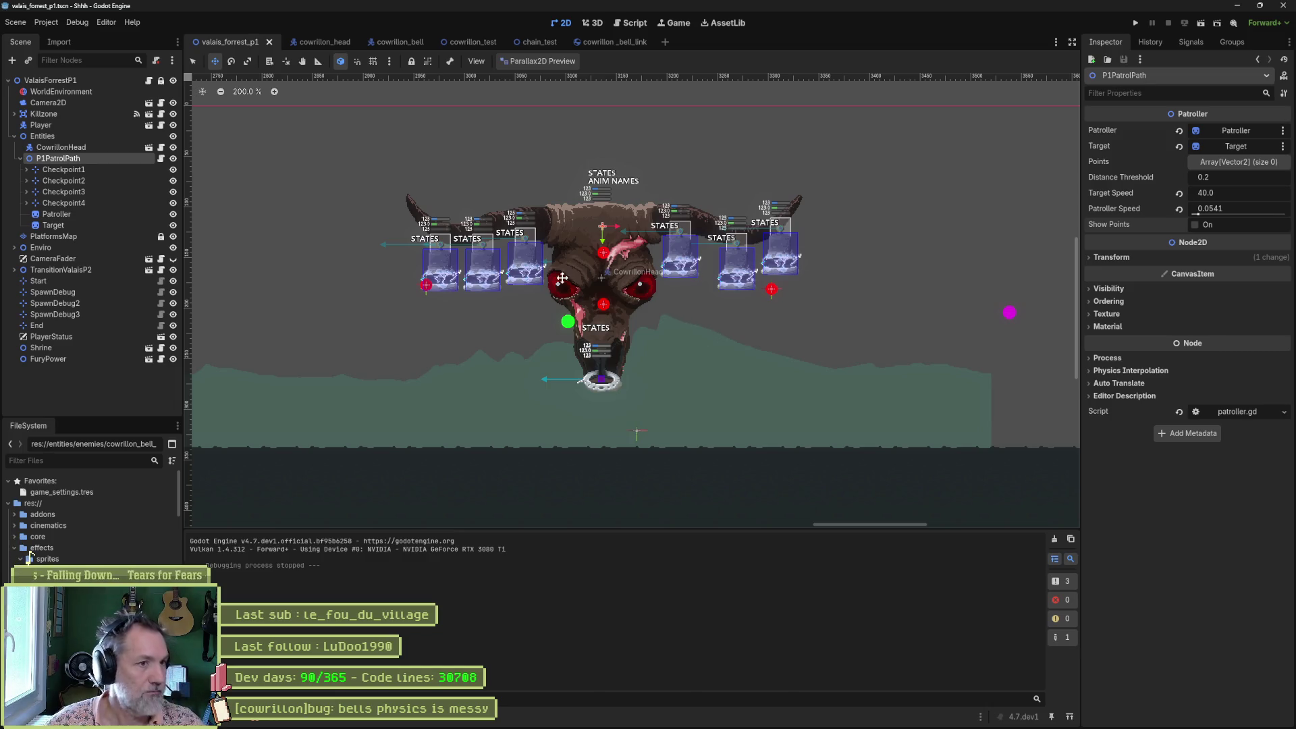
{"action": "left_click", "coordinate": [339, 41]}
Shift the first bell up-left, then start a new In progress task on the Asana board.
{"action": "left_click_drag", "start_coordinate": [387, 330], "coordinate": [356, 307]}
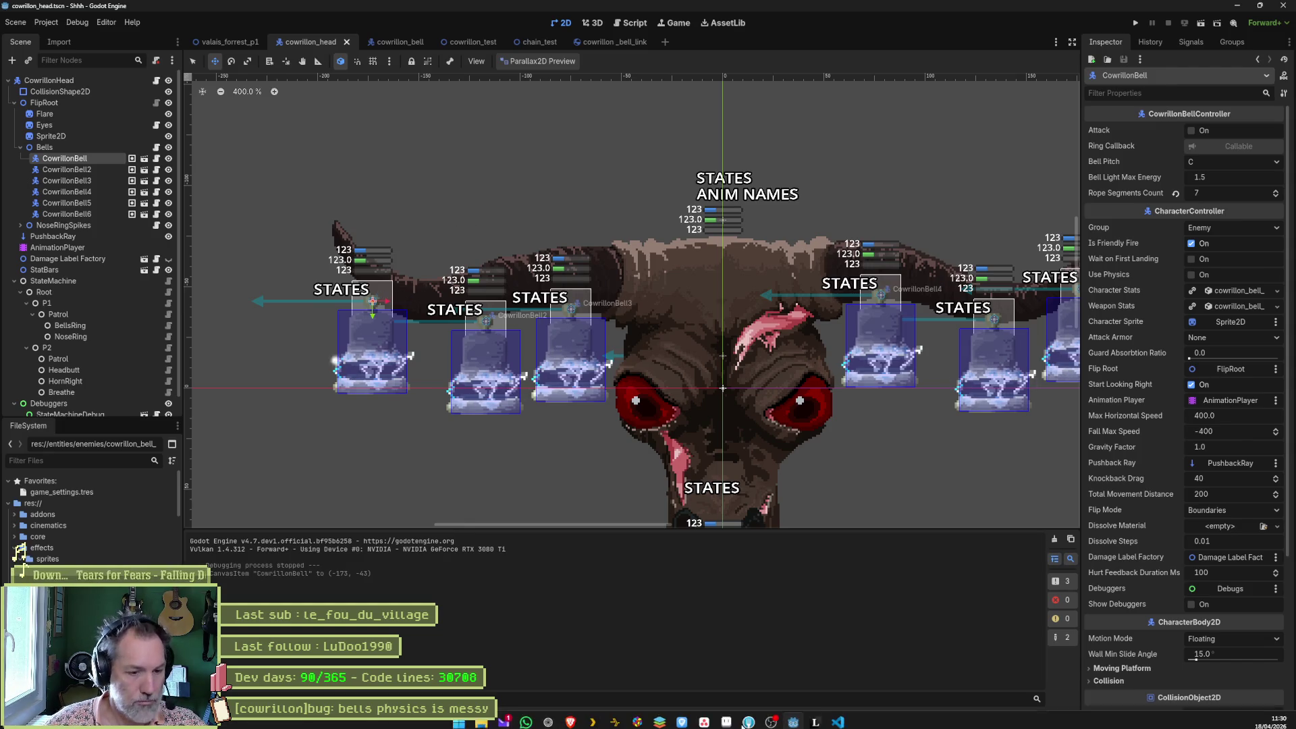
{"action": "key", "text": "alt+Tab"}
{"action": "left_click", "coordinate": [722, 428]}
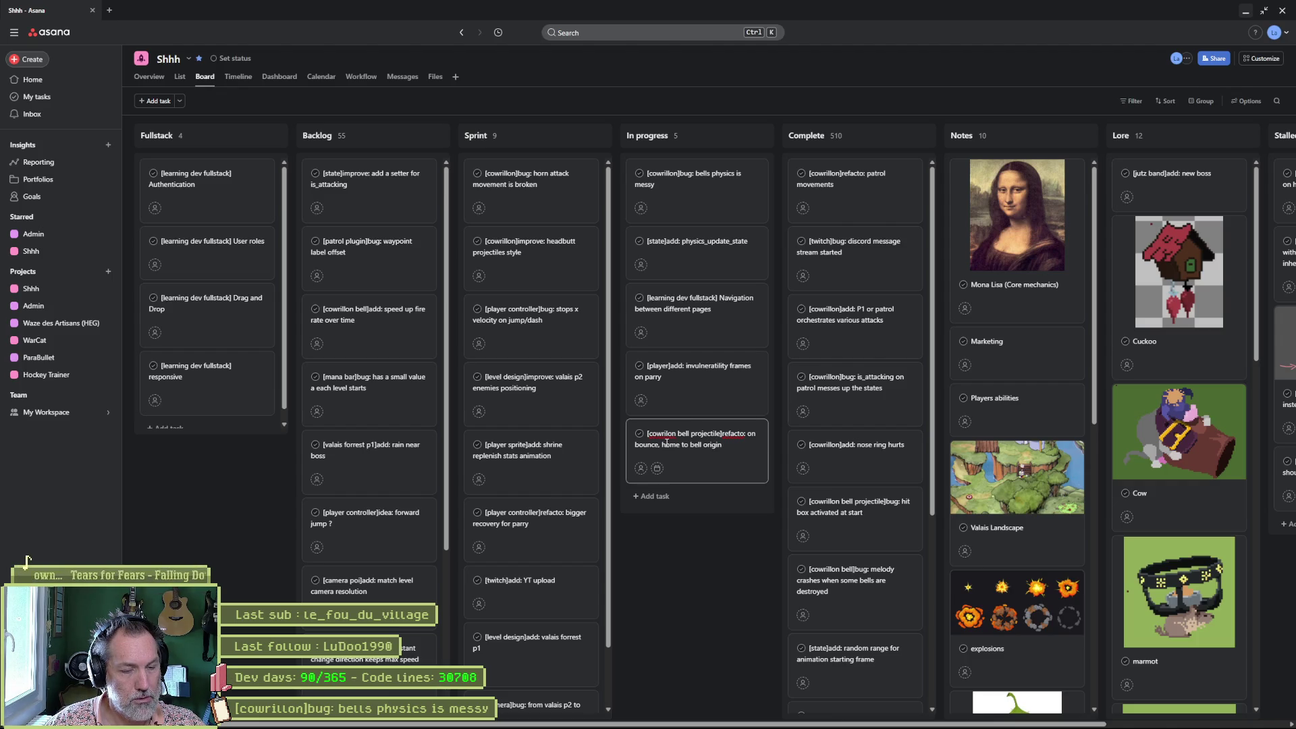
Finish the bell projectile task with a description, and move it and the parry invulnerability task to Sprint.
{"action": "type", "text": "er"}
{"action": "key", "text": "Return"}
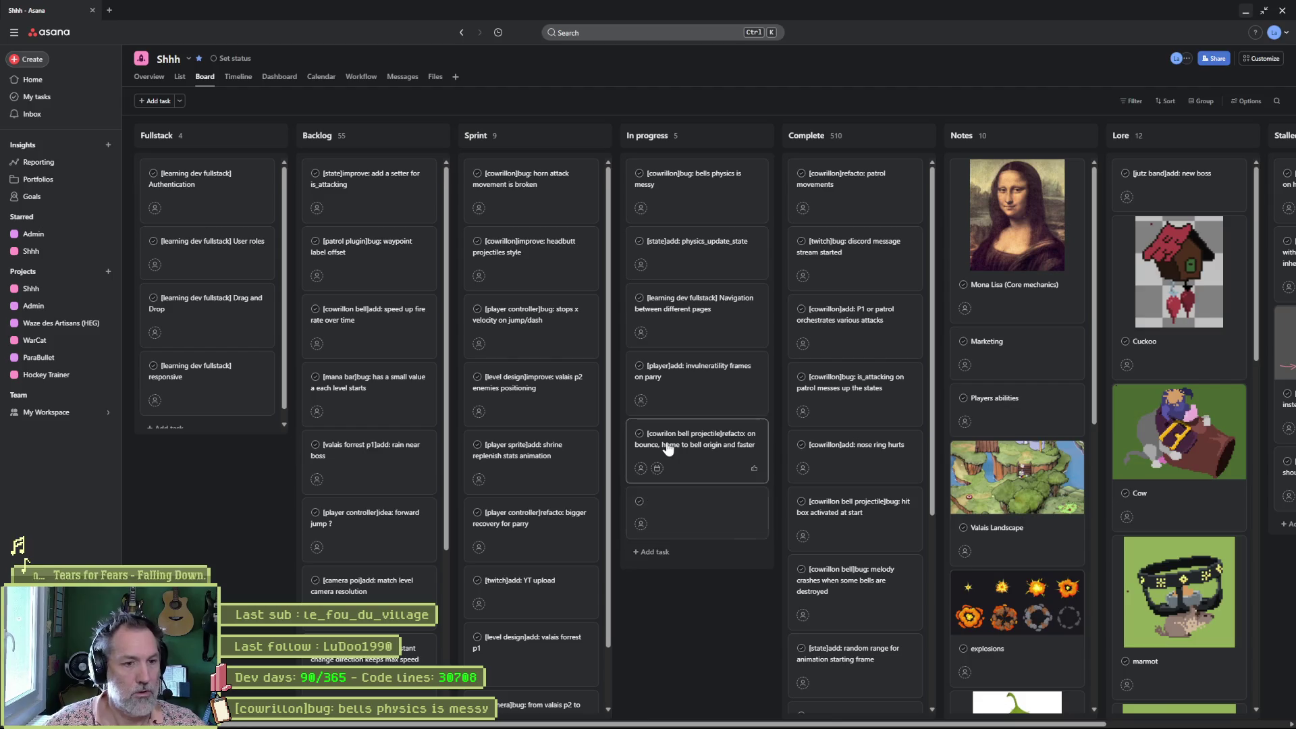
{"action": "left_click", "coordinate": [668, 449]}
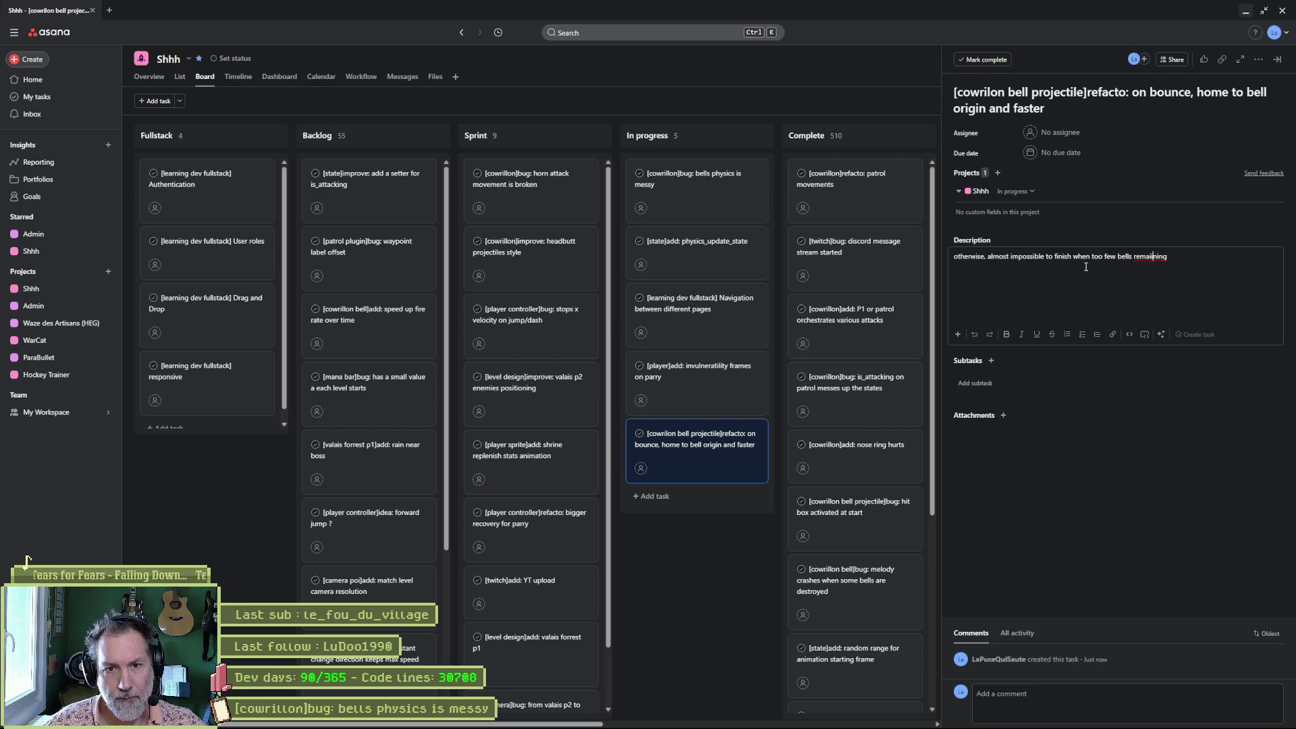
{"action": "left_click", "coordinate": [1087, 474]}
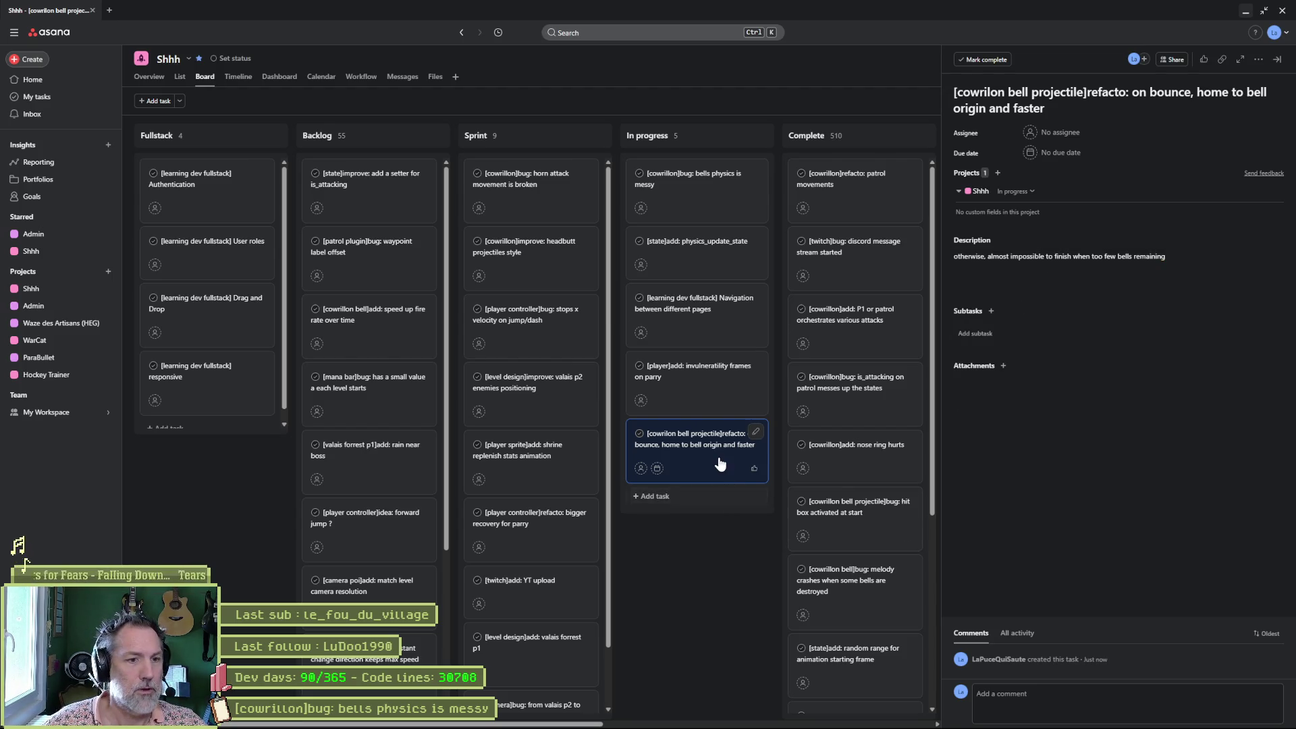
{"action": "mouse_move", "coordinate": [698, 442]}
{"action": "left_mouse_down"}
{"action": "mouse_move", "coordinate": [549, 268]}
{"action": "mouse_move", "coordinate": [537, 186]}
{"action": "left_mouse_up"}
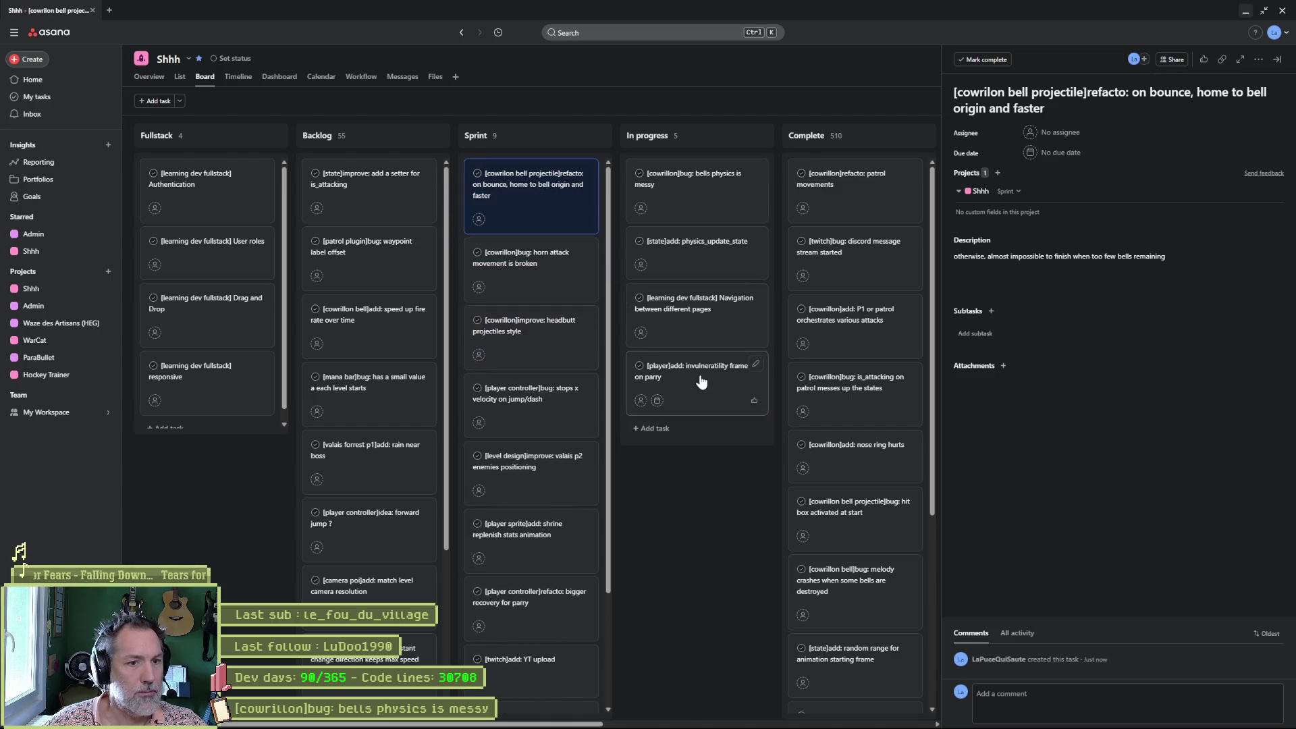
{"action": "left_click_drag", "start_coordinate": [702, 382], "coordinate": [548, 198]}
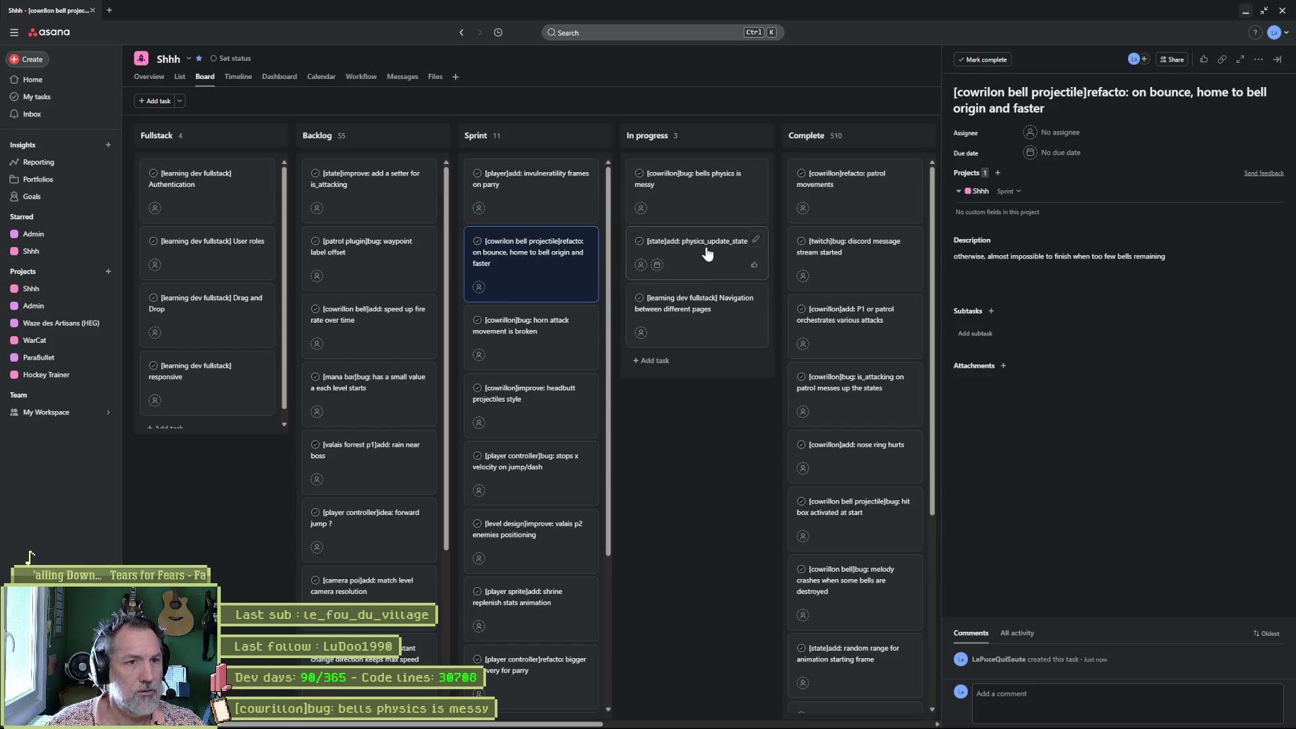
{"action": "left_click", "coordinate": [716, 202]}
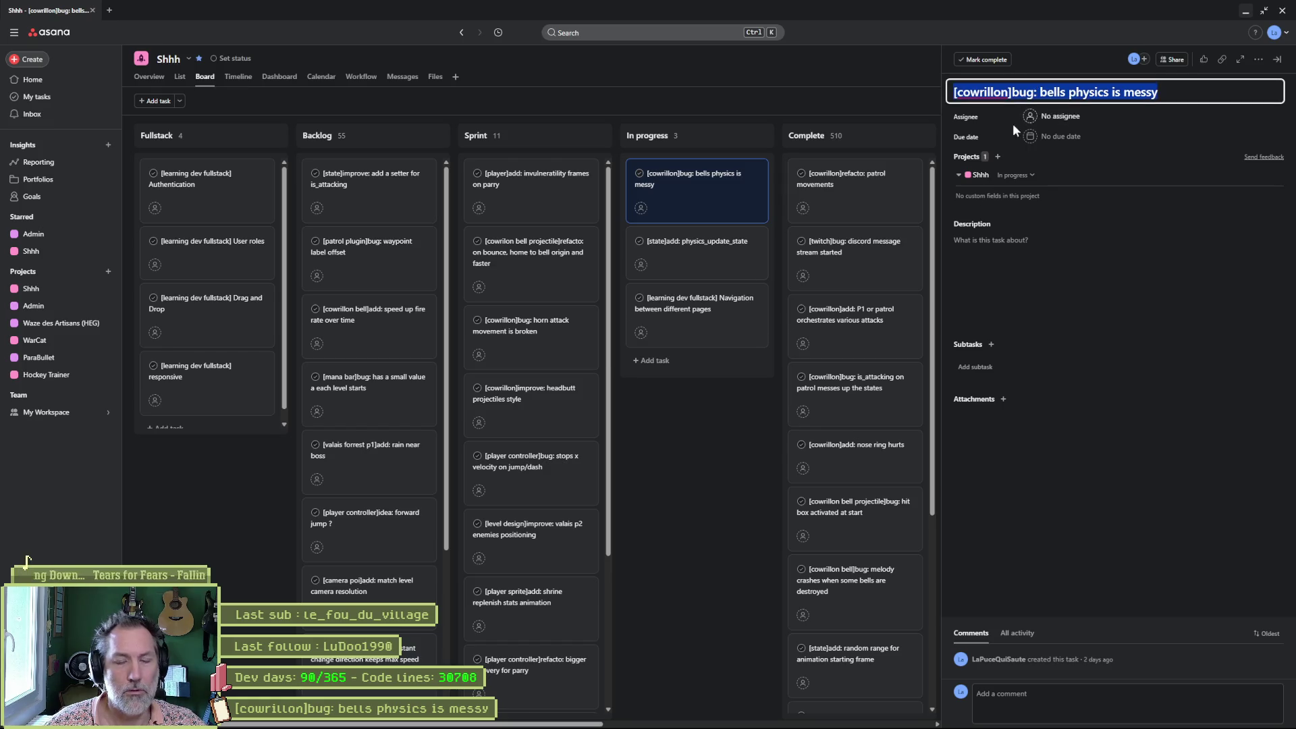
Back in Godot, save the Cowrillon head scene and check the debugger errors list.
{"action": "mouse_move", "coordinate": [861, 726]}
{"action": "left_click", "coordinate": [796, 718]}
{"action": "left_click_drag", "start_coordinate": [808, 406], "coordinate": [723, 305]}
{"action": "key", "text": "ctrl+s"}
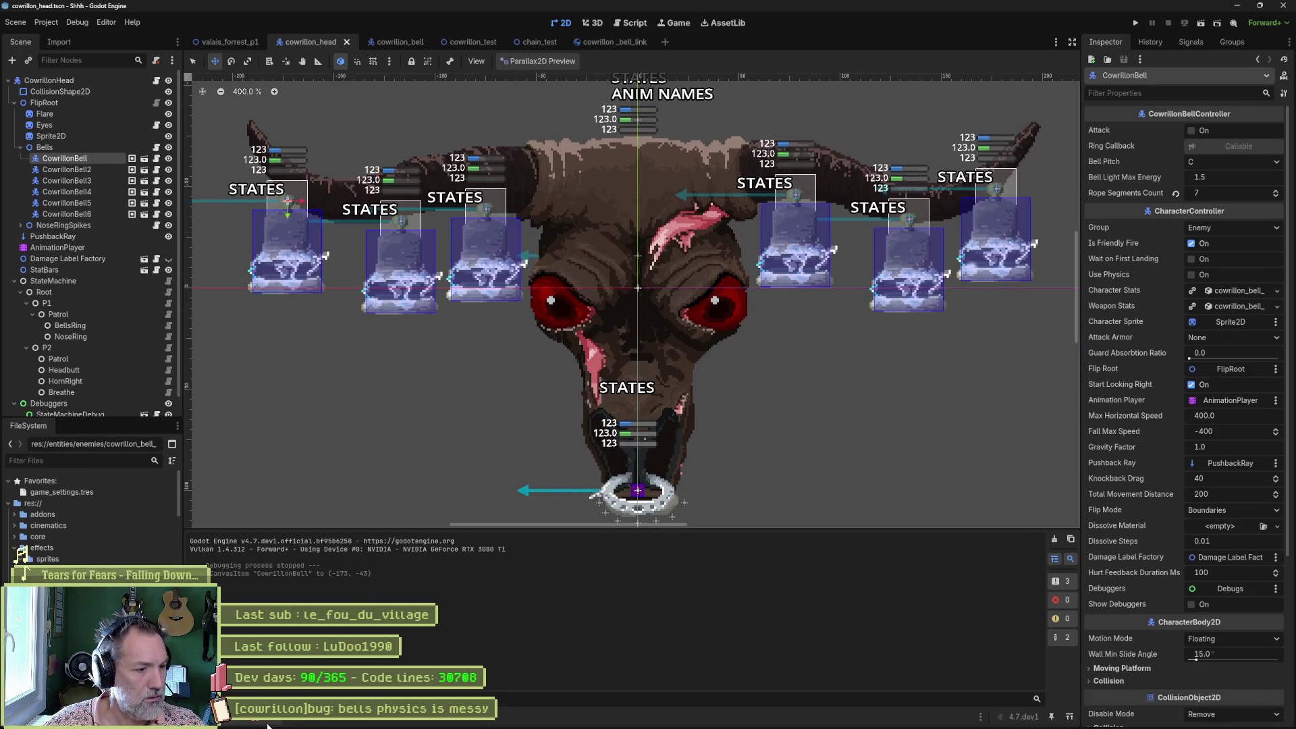
{"action": "left_click", "coordinate": [268, 722]}
{"action": "left_click", "coordinate": [267, 590]}
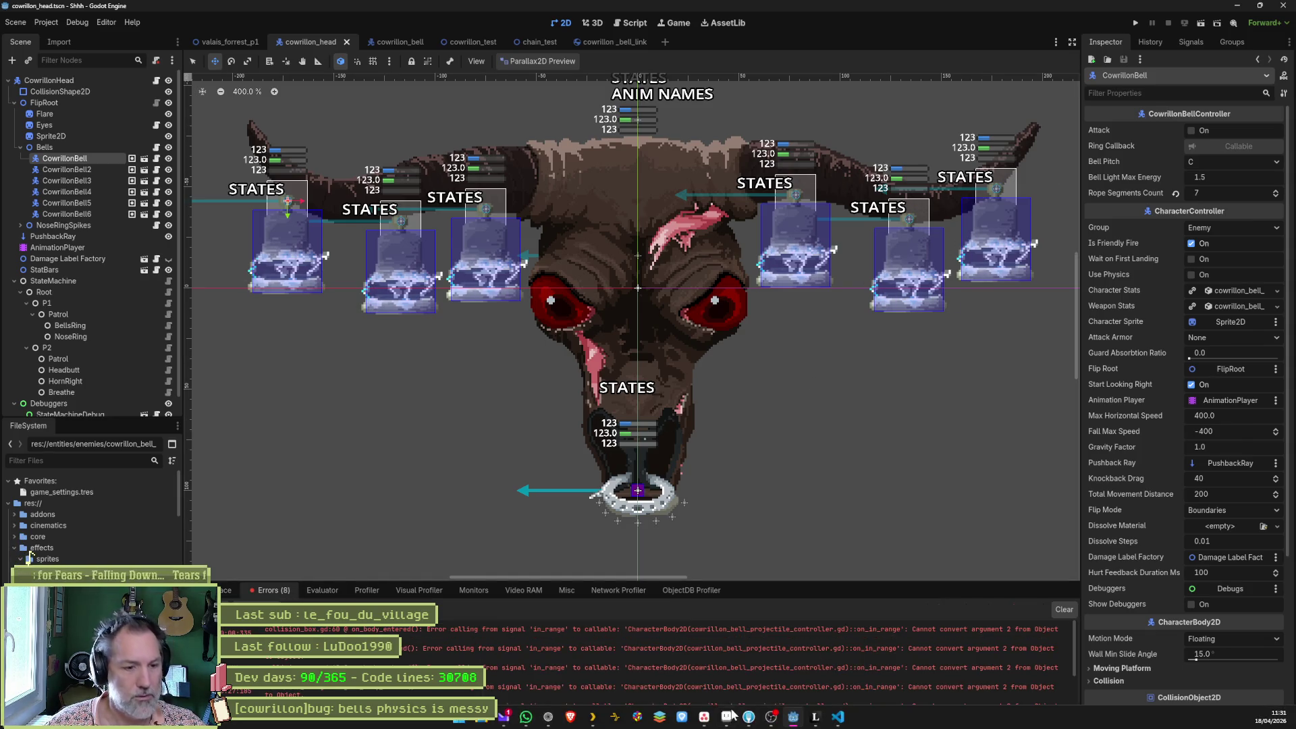
{"action": "left_click", "coordinate": [735, 721]}
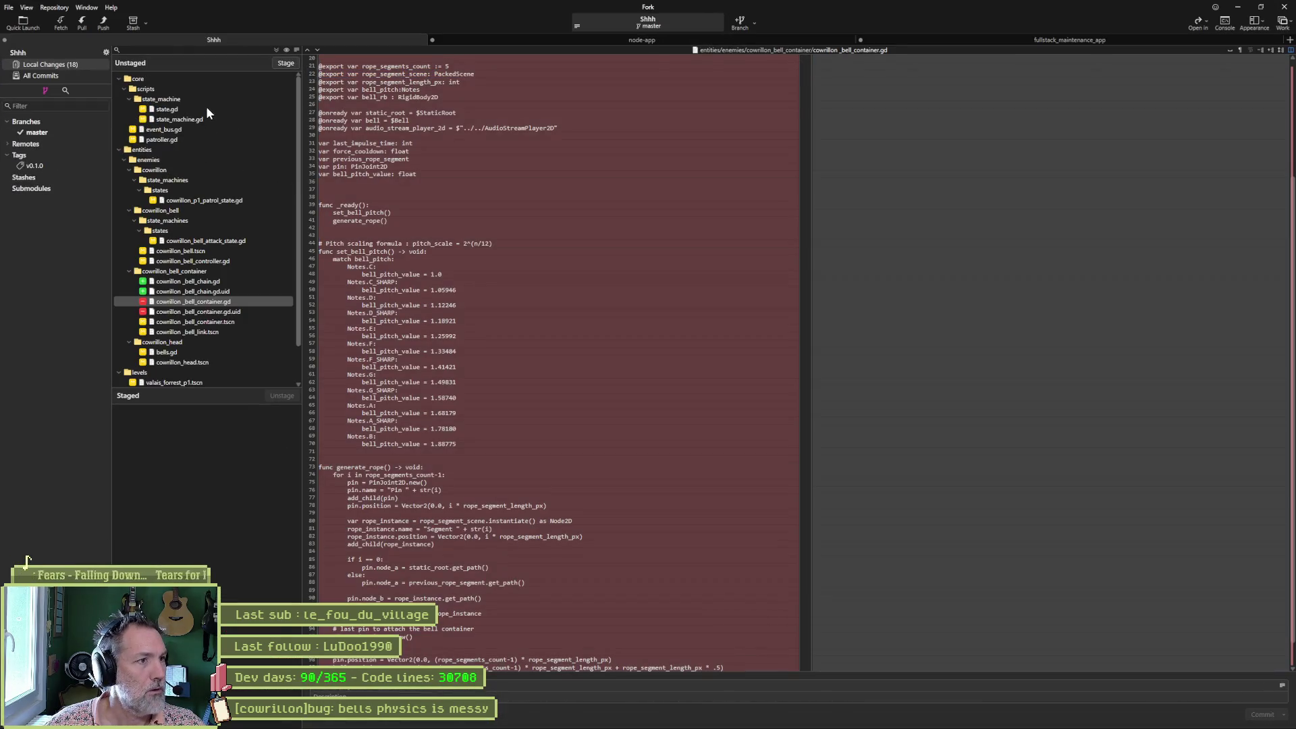
Review the state.gd diff and move the bells physics and physics_update_state tasks to Complete.
{"action": "left_click", "coordinate": [206, 110]}
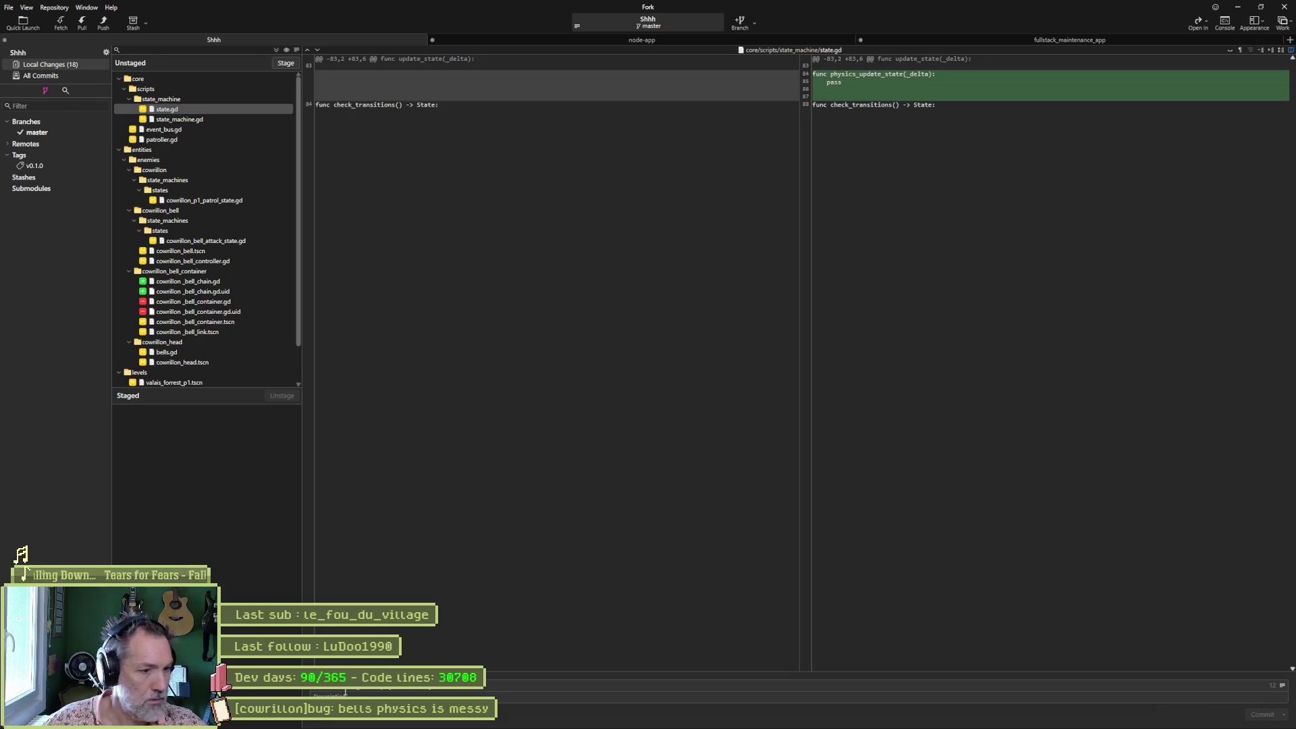
{"action": "key", "text": "alt+Tab"}
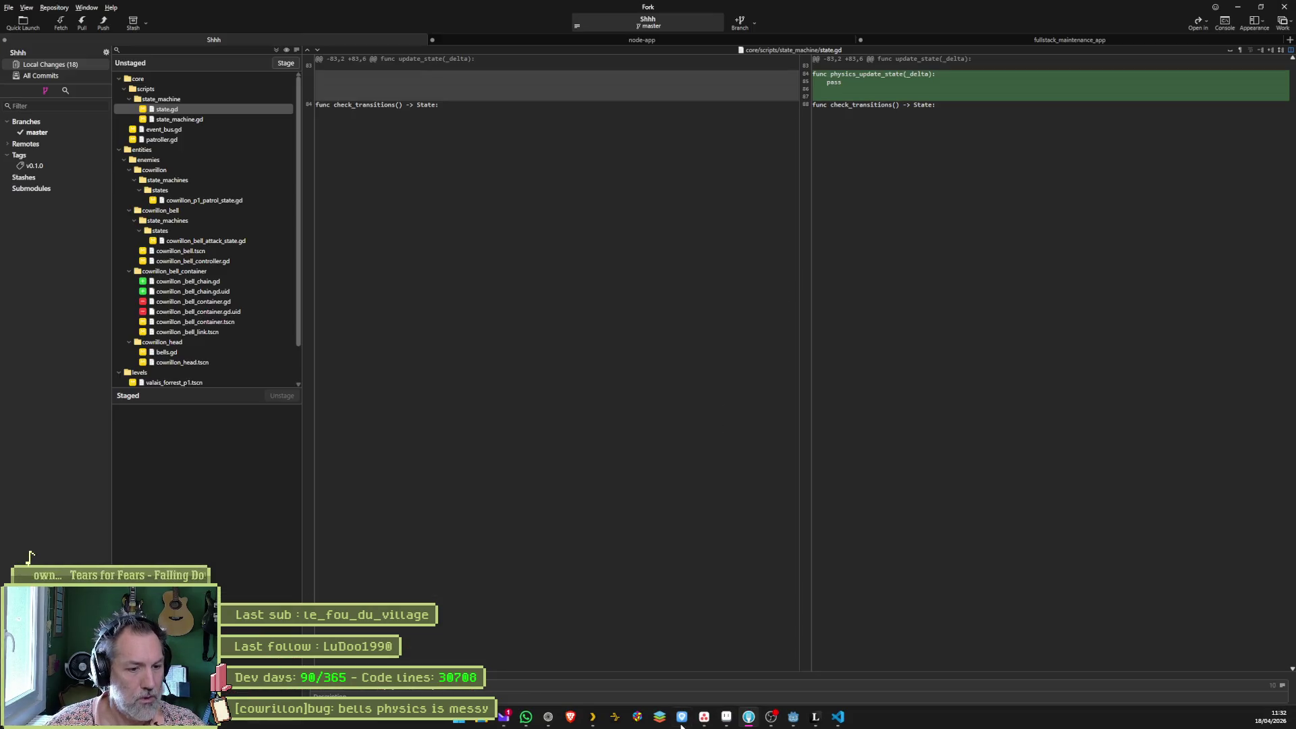
{"action": "left_click", "coordinate": [685, 718]}
{"action": "left_click_drag", "start_coordinate": [740, 191], "coordinate": [825, 177]}
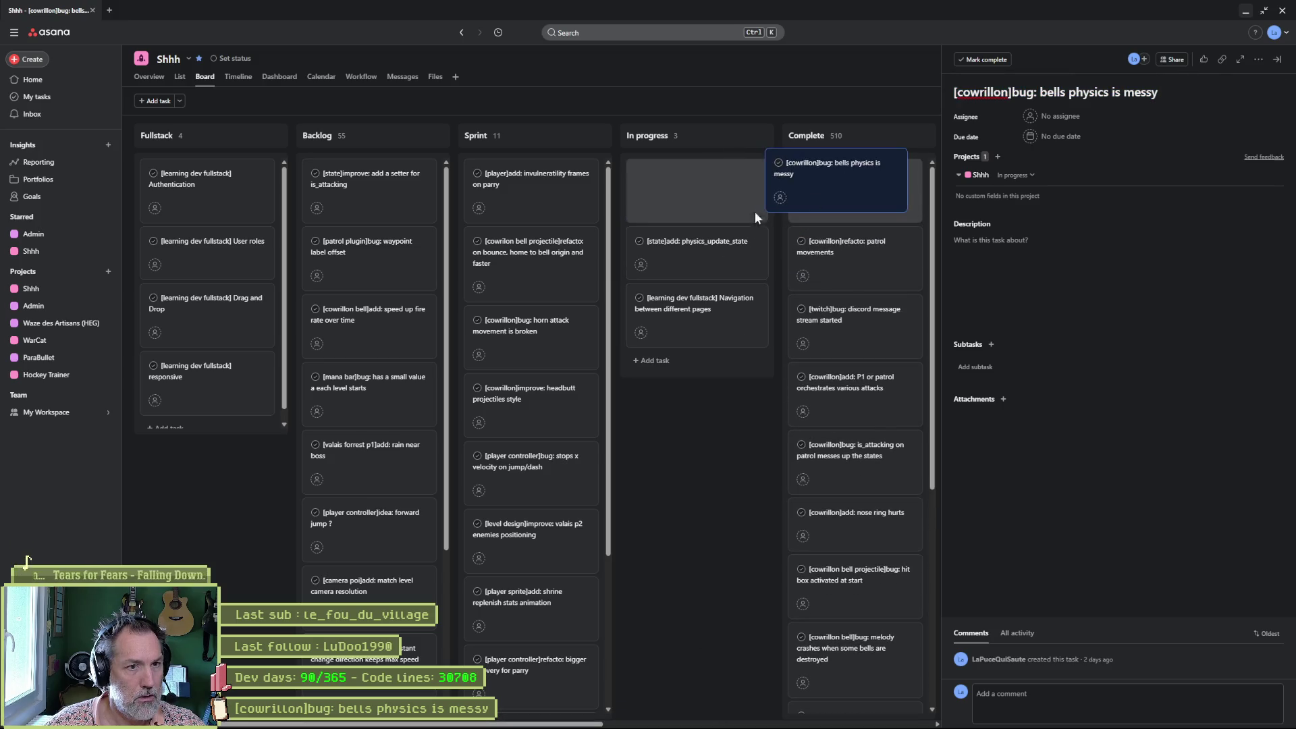
{"action": "left_click", "coordinate": [750, 200]}
{"action": "left_click_drag", "start_coordinate": [695, 179], "coordinate": [837, 177]}
Draft the commit summary: physics_update_state name plus 'added: new signal for bell chain when ready'.
{"action": "key", "text": "alt+Tab"}
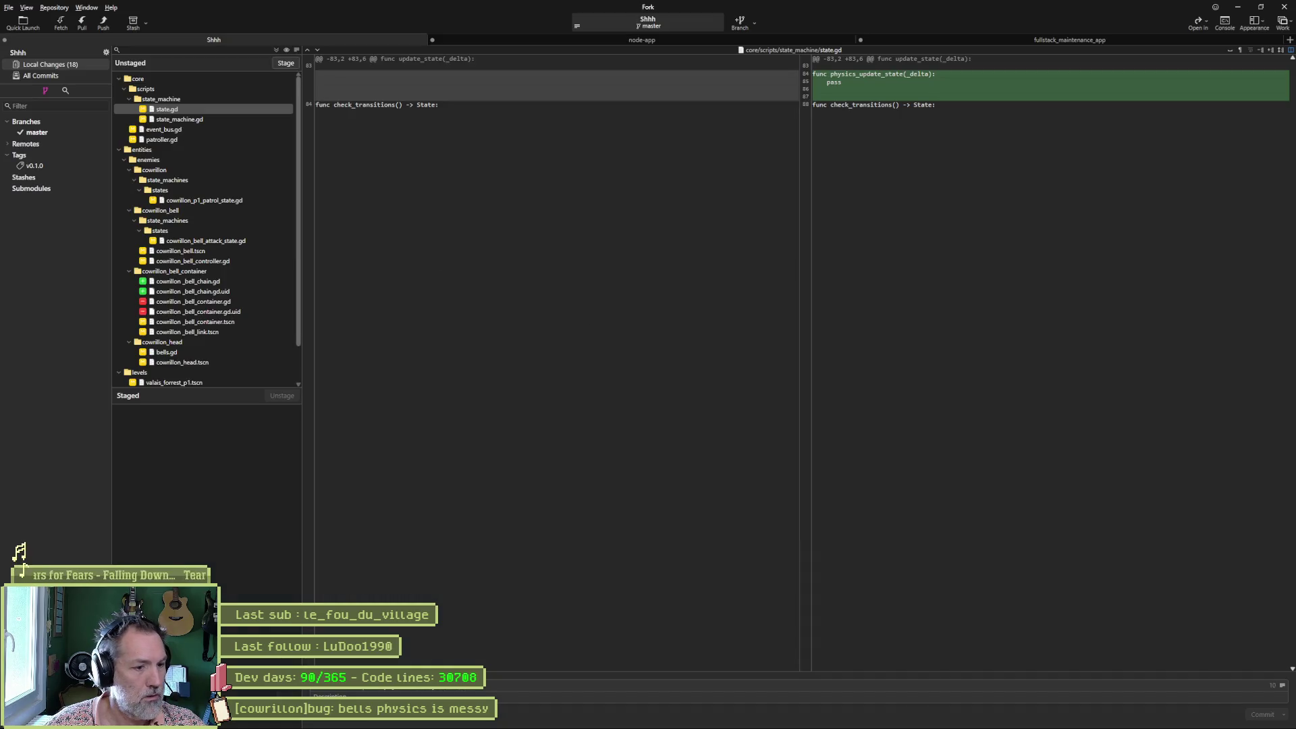
{"action": "left_click", "coordinate": [485, 688]}
{"action": "key", "text": "ctrl+v"}
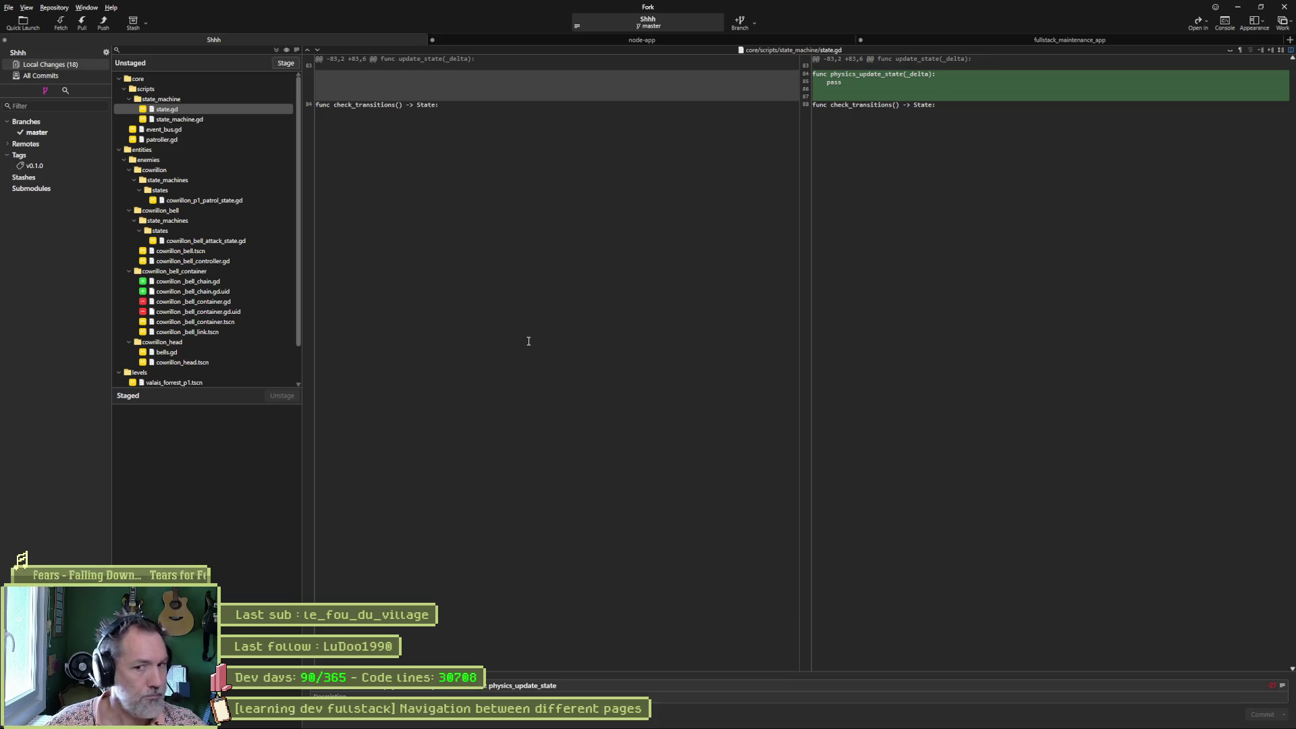
{"action": "left_click", "coordinate": [206, 117]}
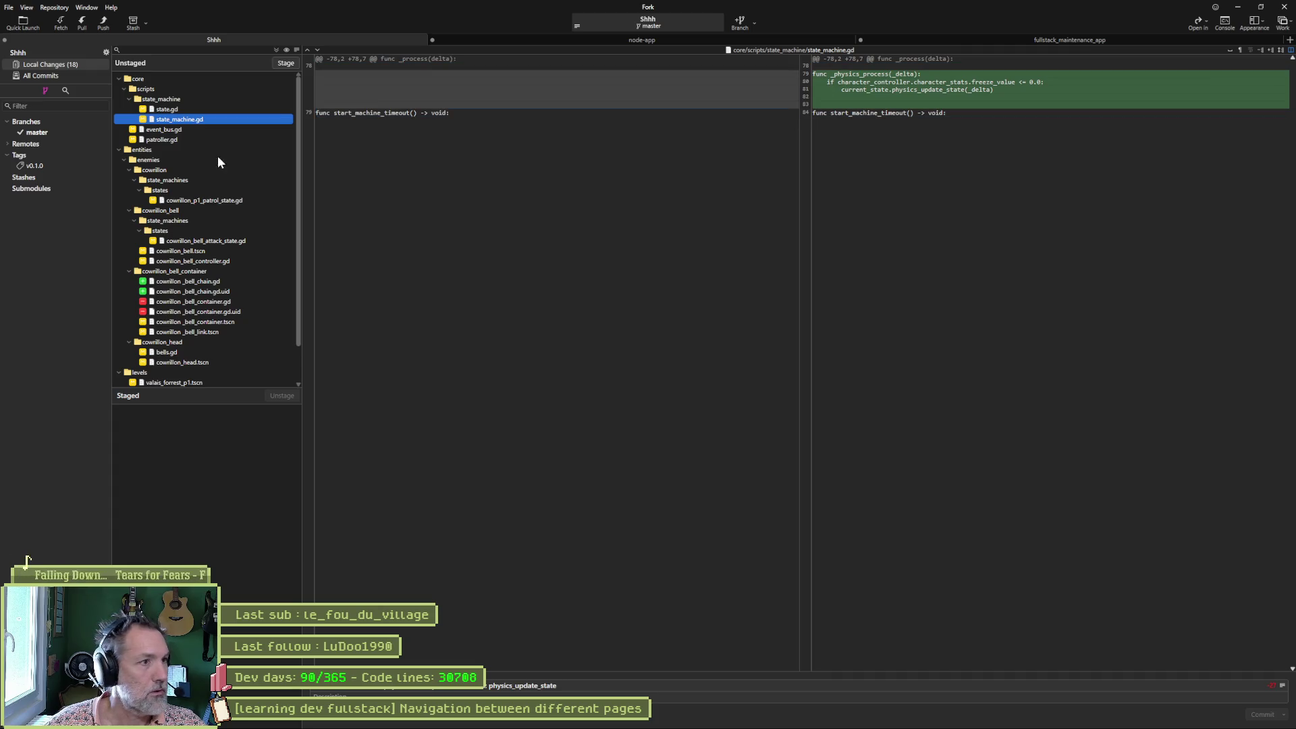
{"action": "key", "text": "Down"}
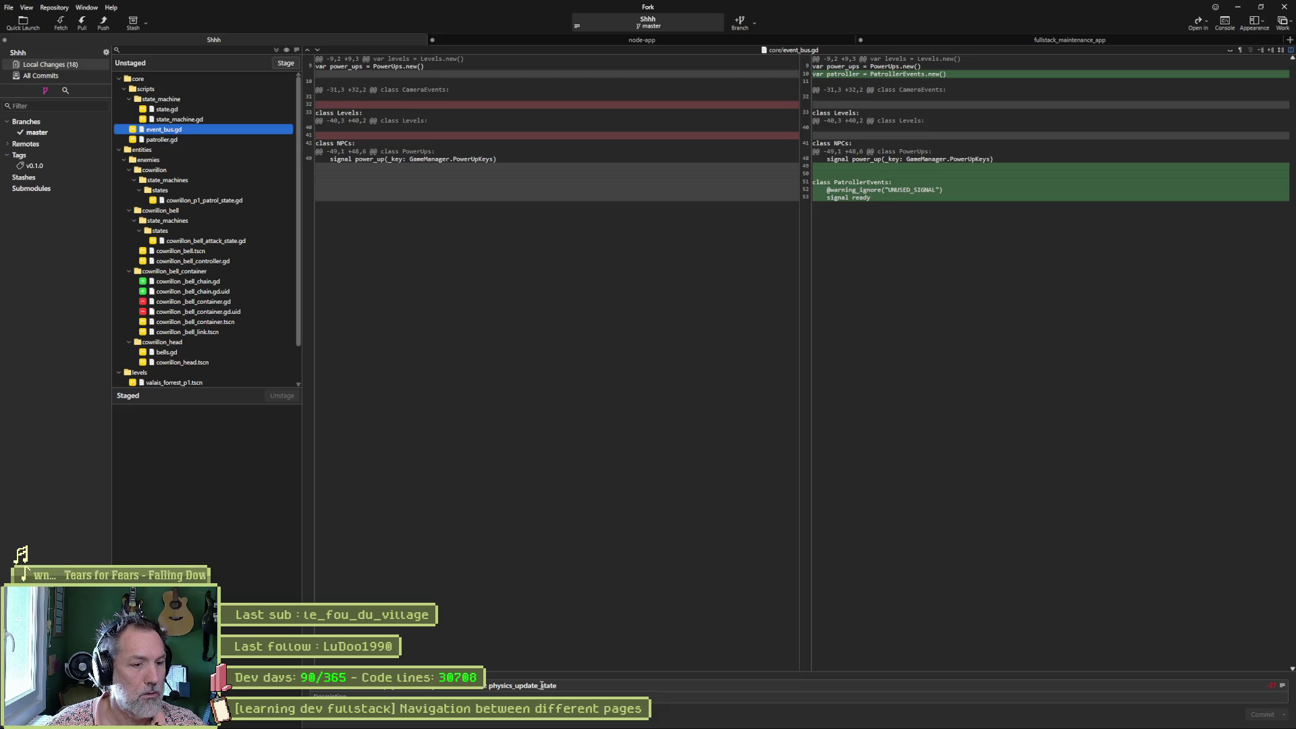
{"action": "left_click", "coordinate": [569, 686]}
{"action": "type", "text": "& [event"}
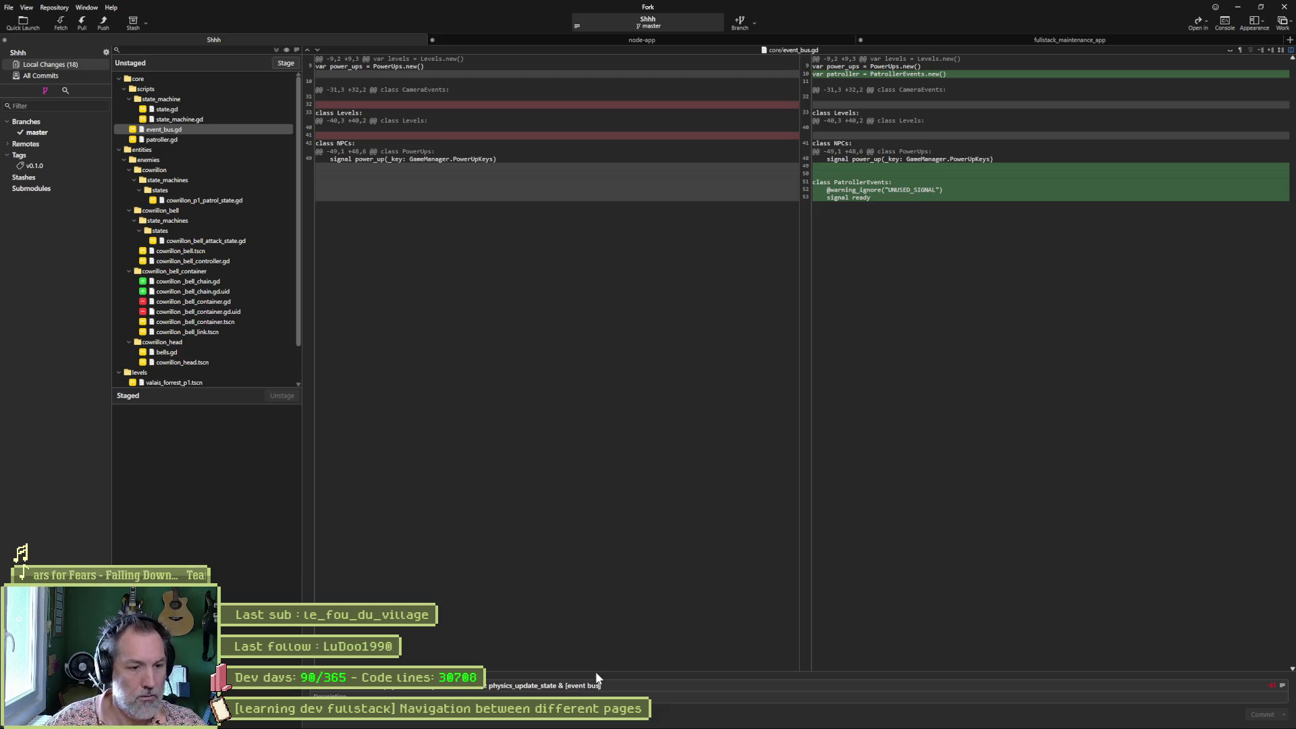
{"action": "type", "text": "bus]added: ne"}
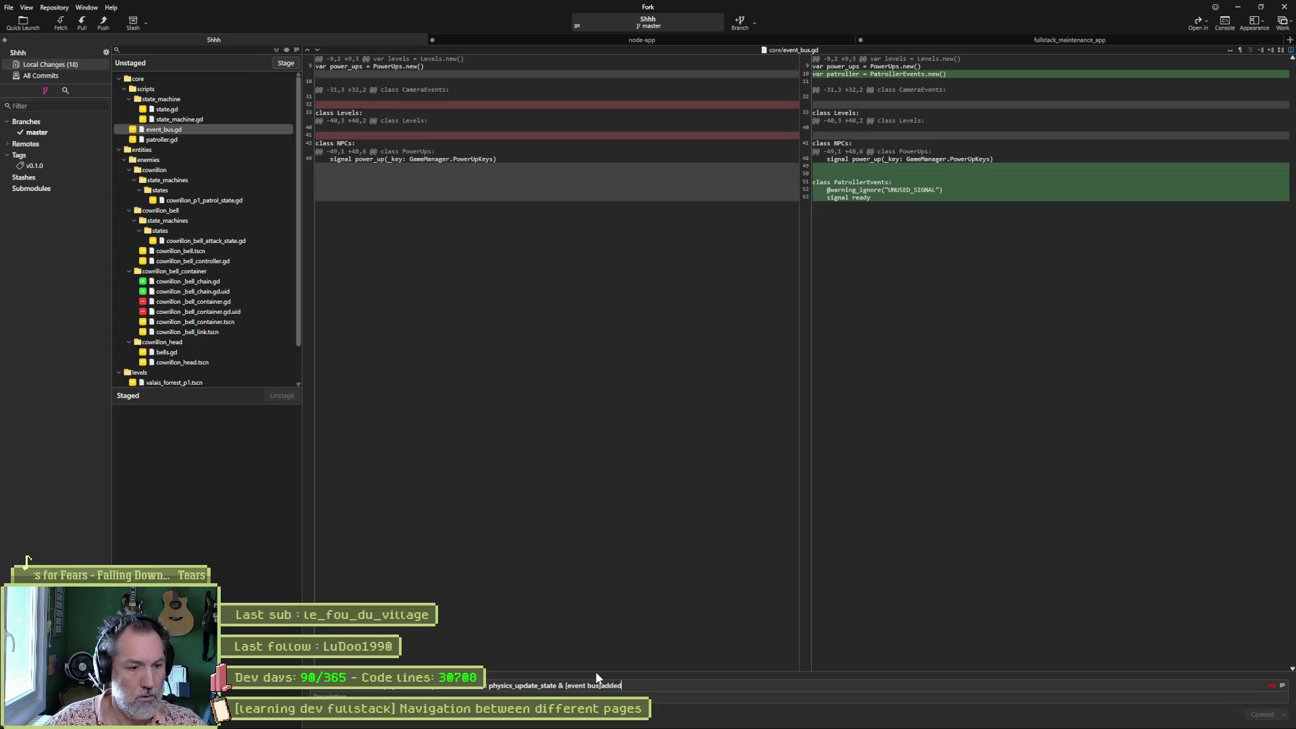
{"action": "type", "text": "w signal fo"}
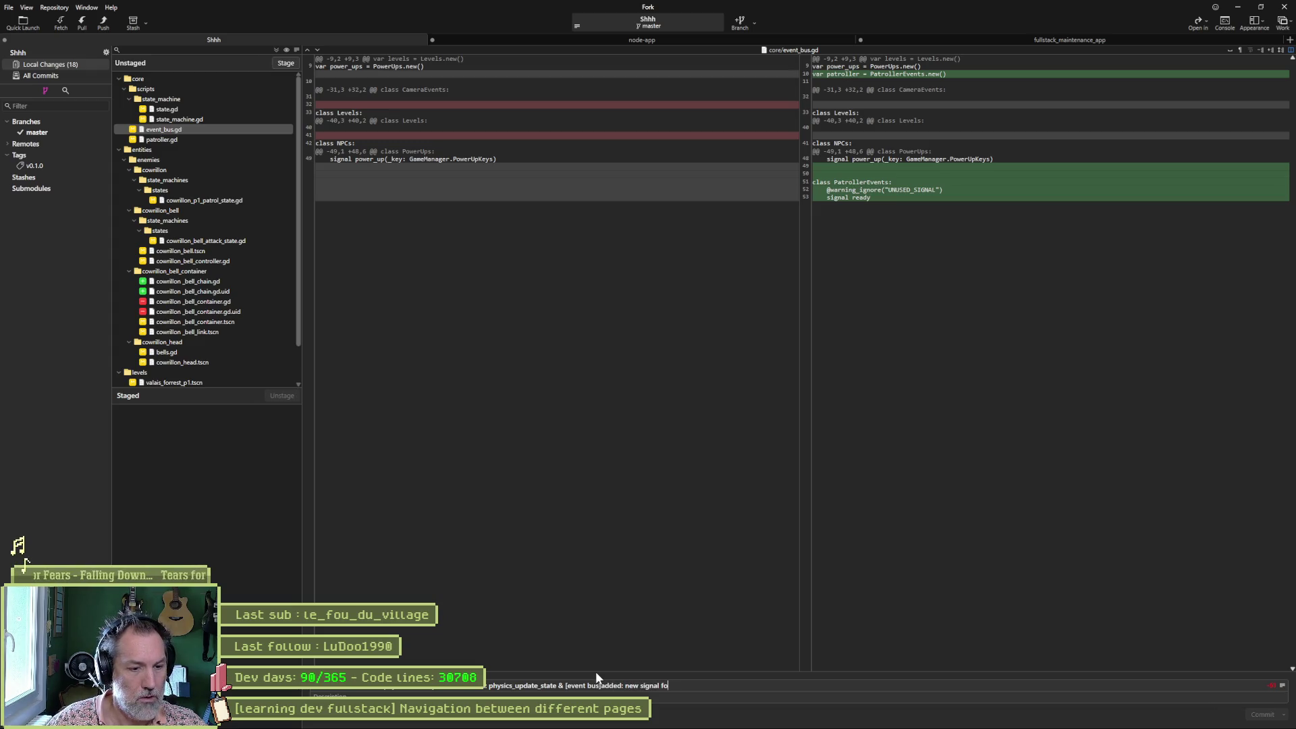
{"action": "type", "text": "r bell chain when"}
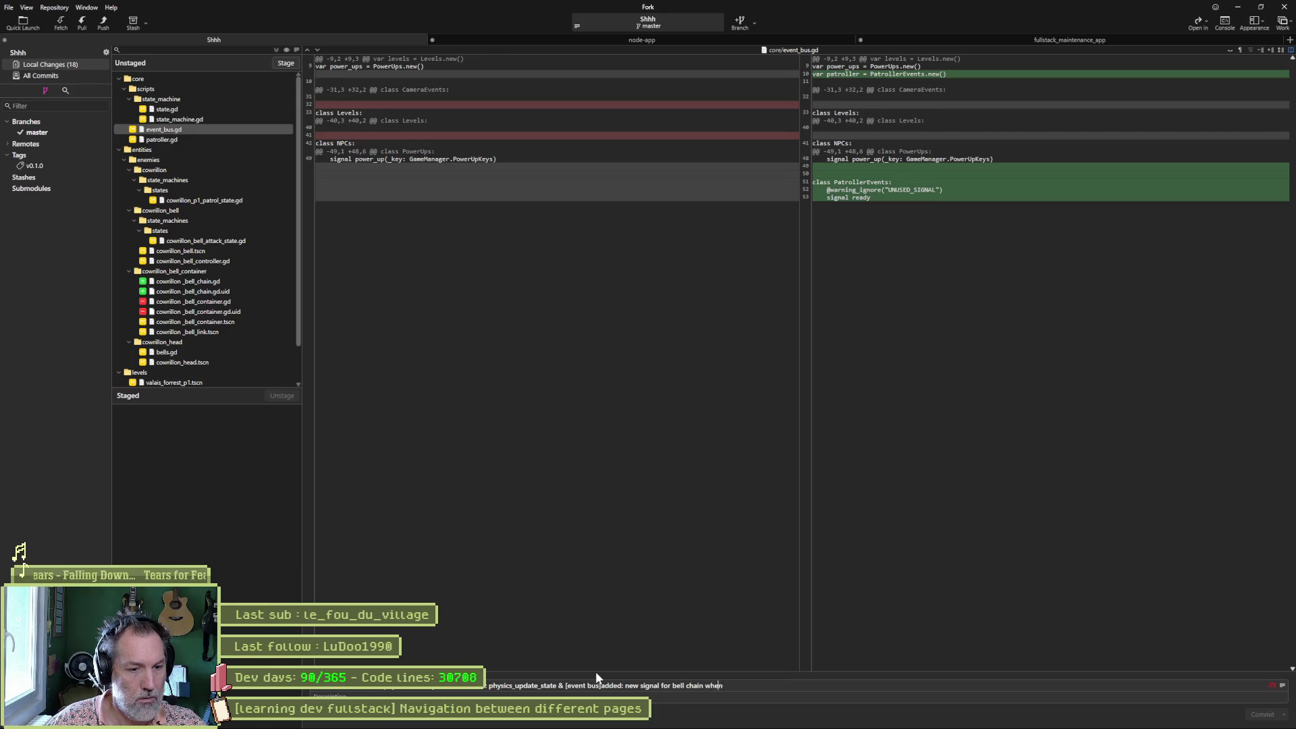
{"action": "type", "text": " ready"}
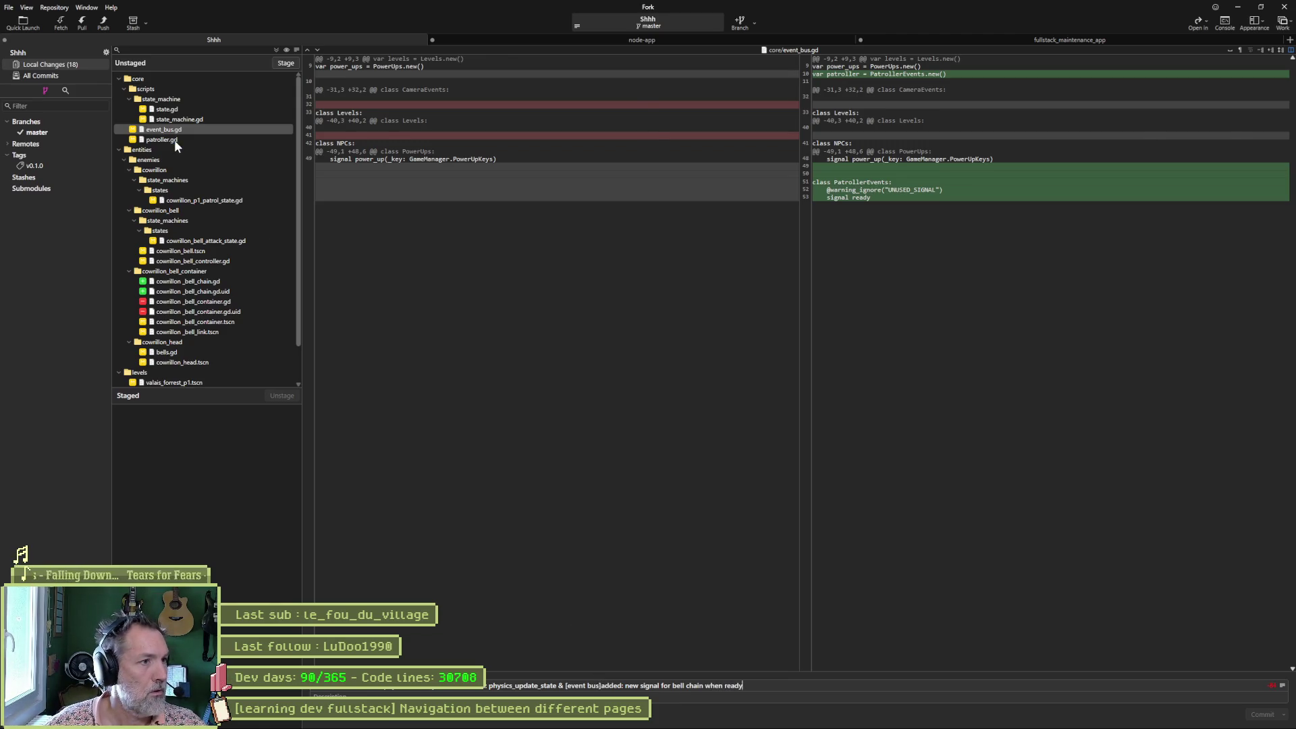
{"action": "left_click", "coordinate": [172, 140]}
{"action": "mouse_move", "coordinate": [781, 145]}
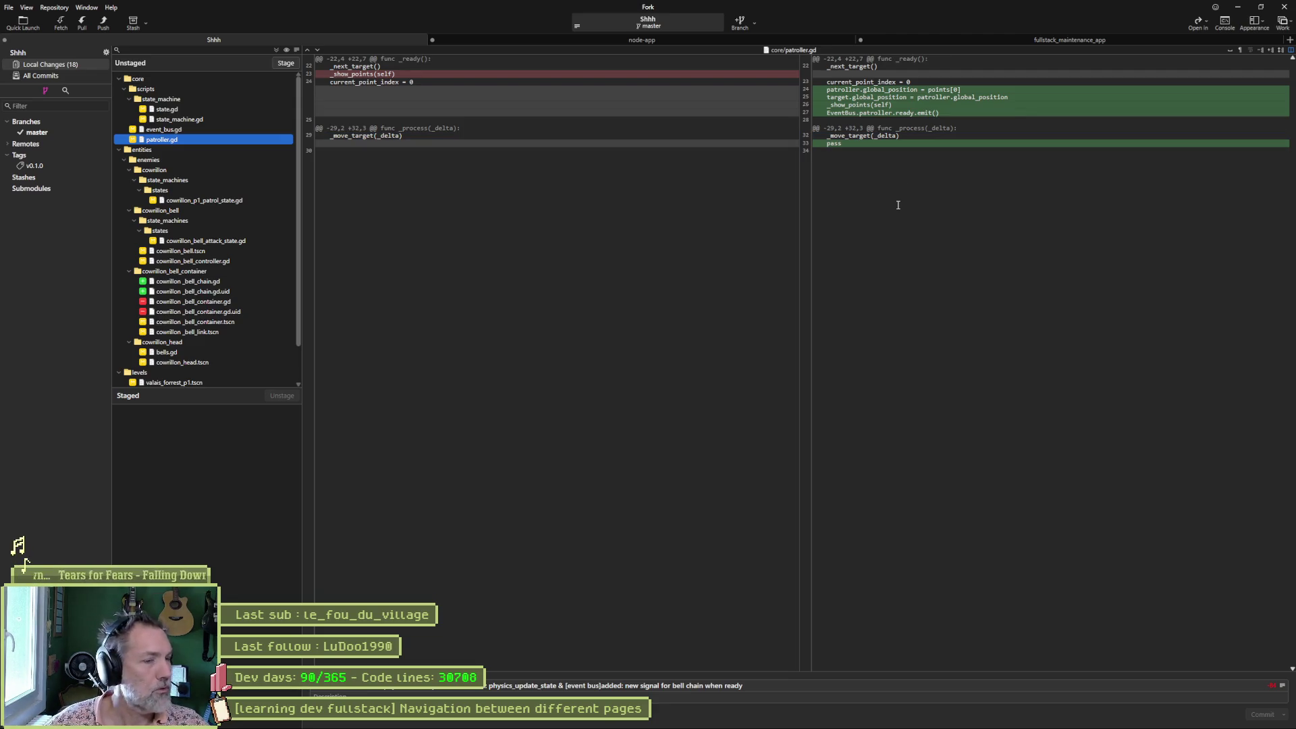
{"action": "left_click", "coordinate": [794, 718]}
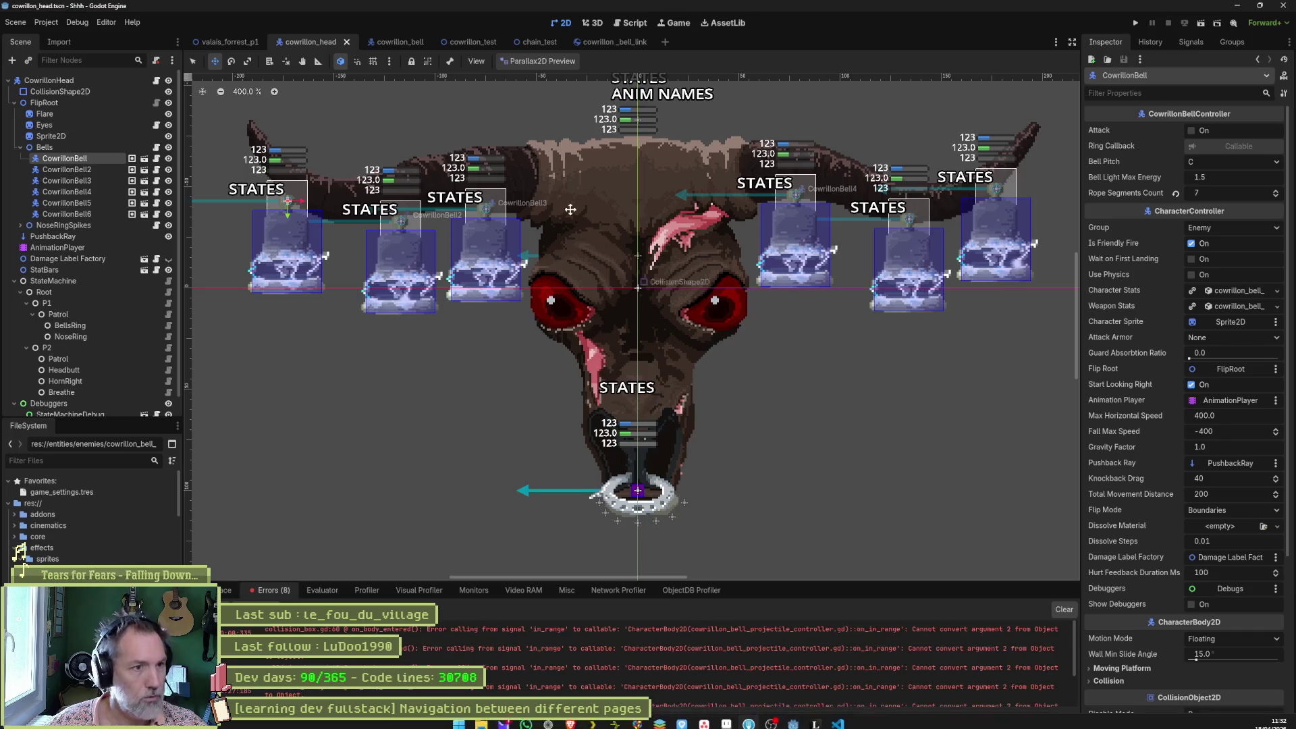
Open patroller.gd, remove the stray pass line in _process, then save and fold the script.
{"action": "left_click", "coordinate": [624, 26]}
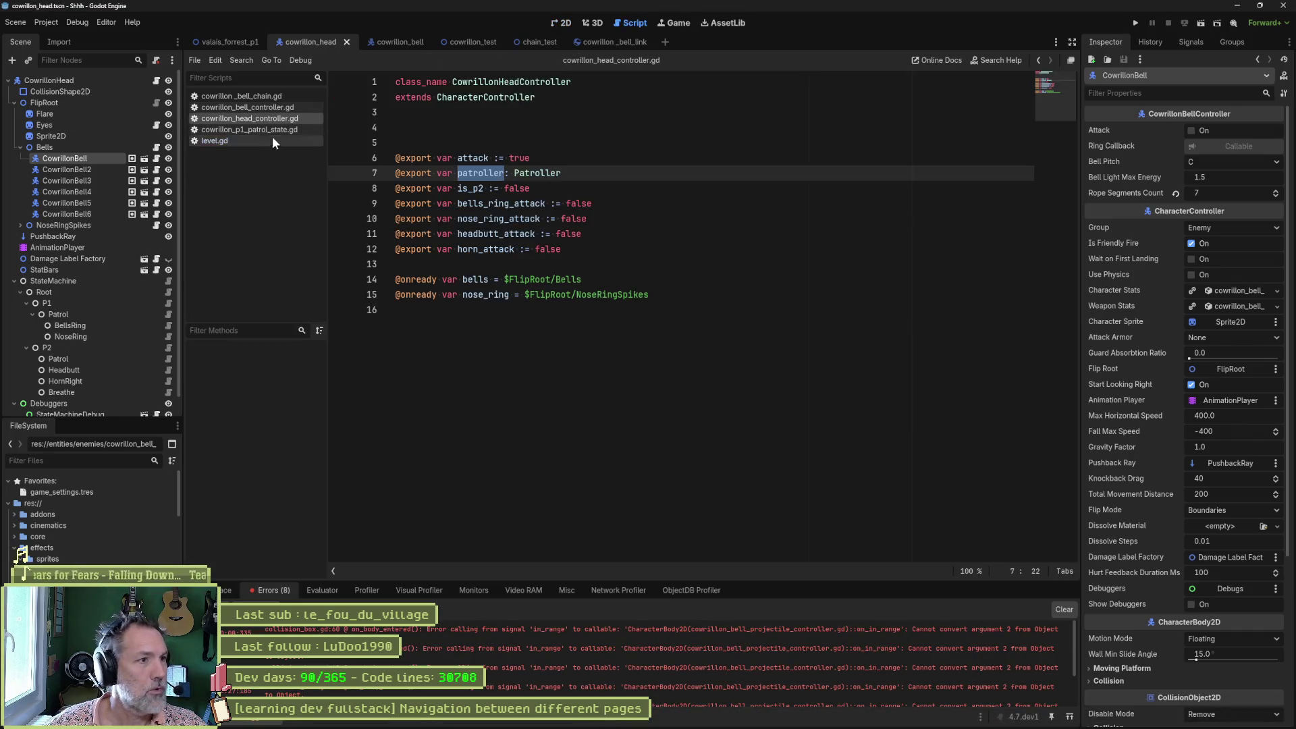
{"action": "key", "text": "alt+shift+o"}
{"action": "type", "text": "pat"}
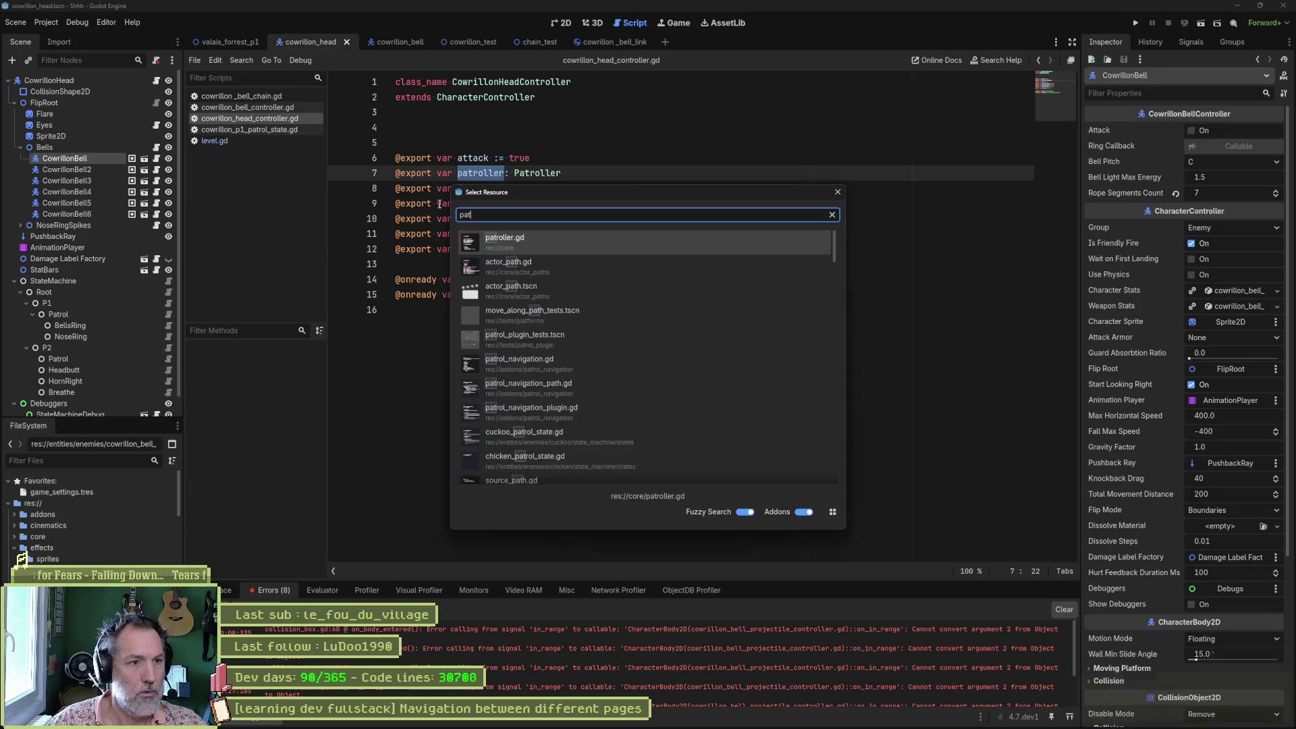
{"action": "key", "text": "Return"}
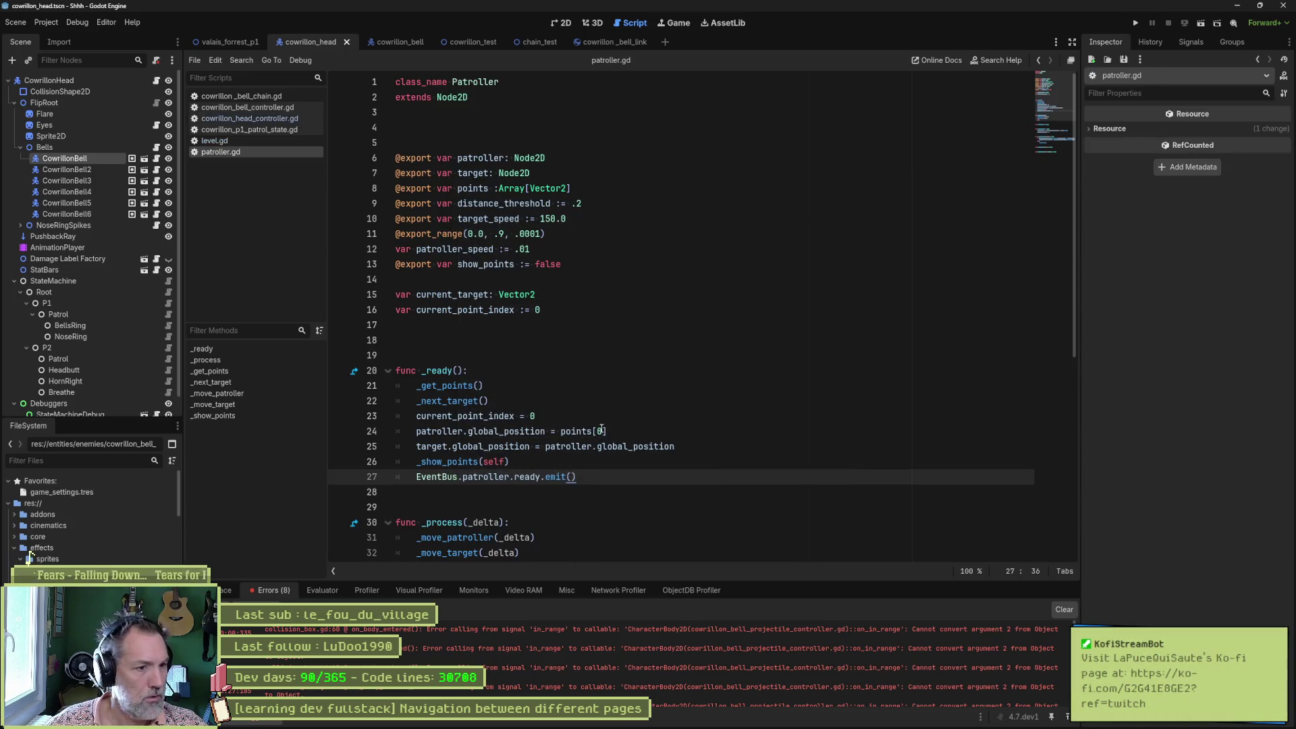
{"action": "scroll", "coordinate": [573, 435], "scroll_direction": "down", "scroll_amount": 5}
{"action": "left_click", "coordinate": [675, 339]}
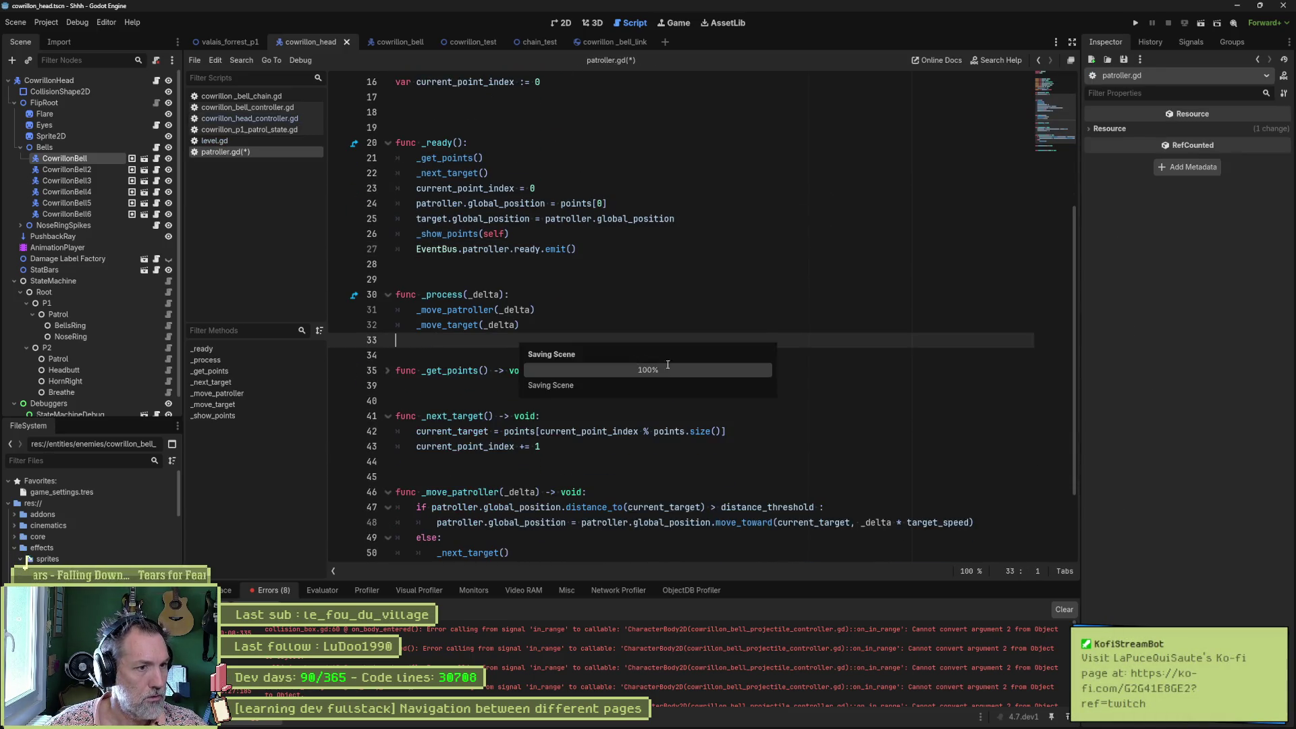
{"action": "left_click", "coordinate": [459, 325]}
{"action": "double_click", "coordinate": [469, 325]}
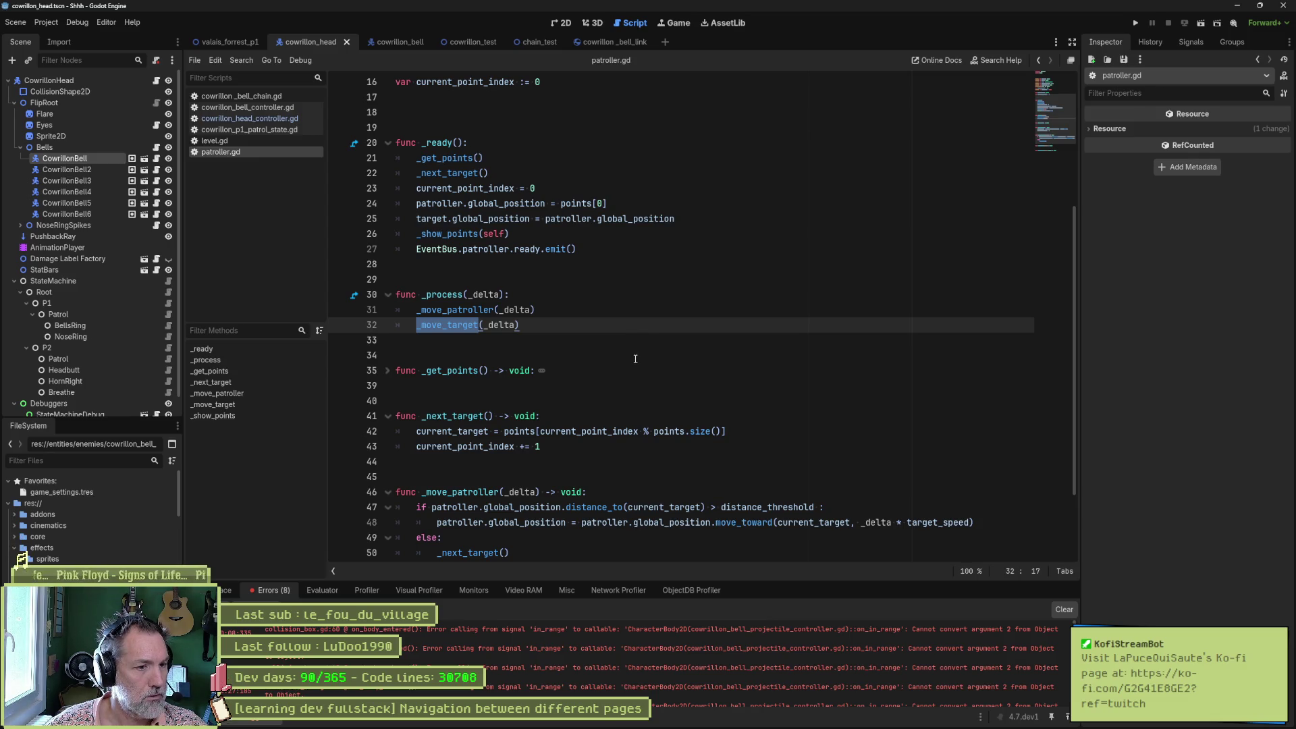
{"action": "key", "text": "ctrl+alt+f"}
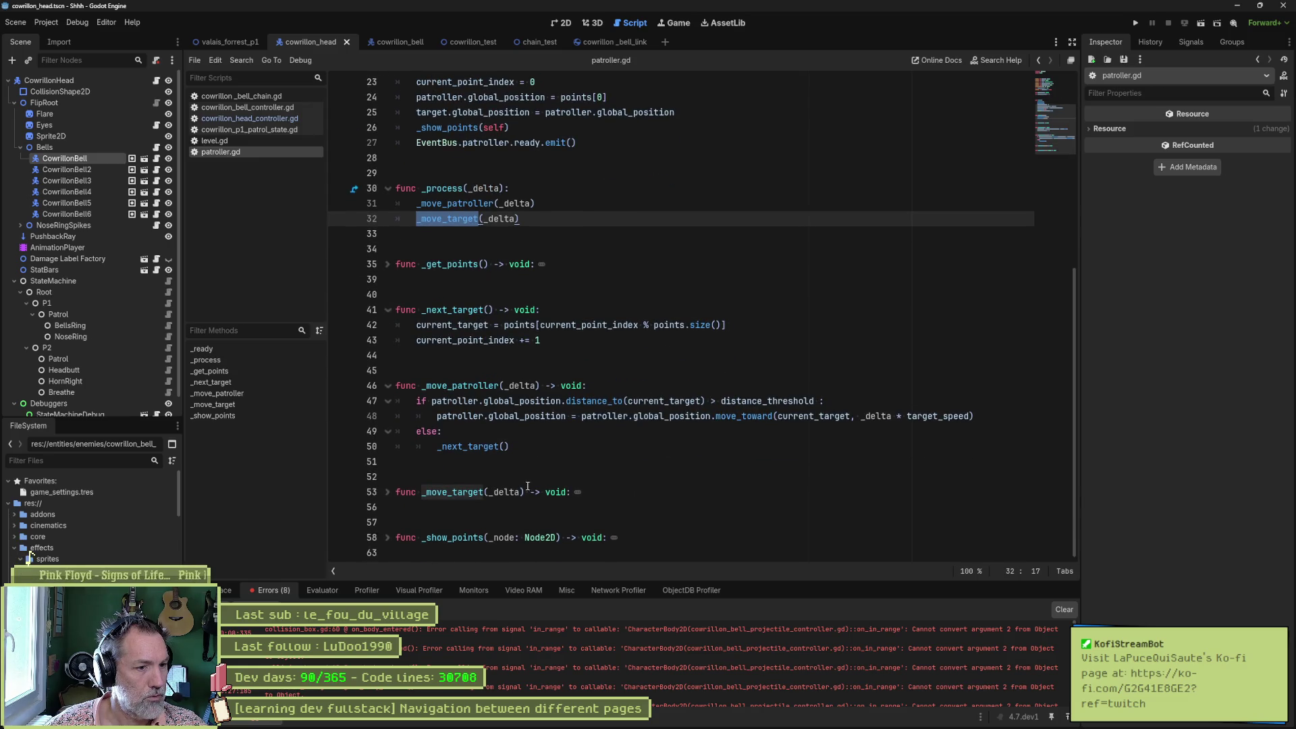
{"action": "key", "text": "ctrl+s"}
{"action": "scroll", "coordinate": [594, 391], "scroll_direction": "up", "scroll_amount": 7}
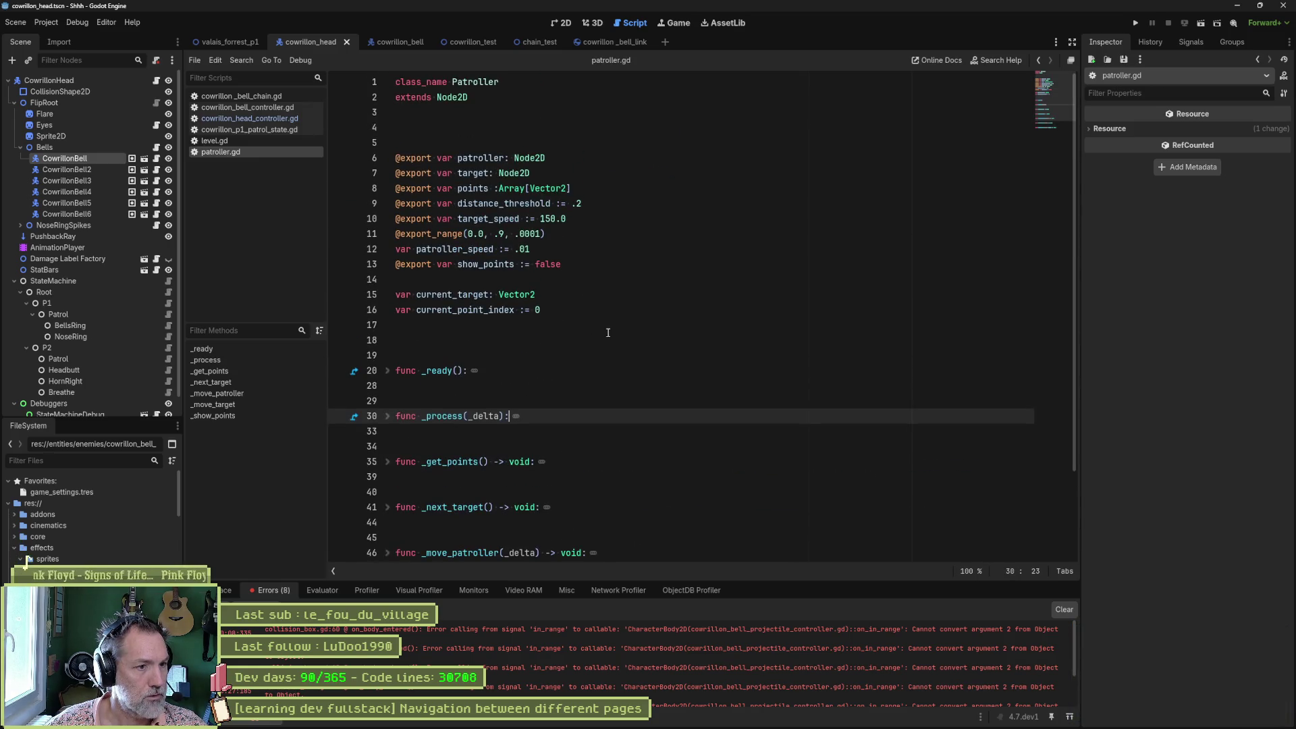
{"action": "key", "text": "alt+Tab"}
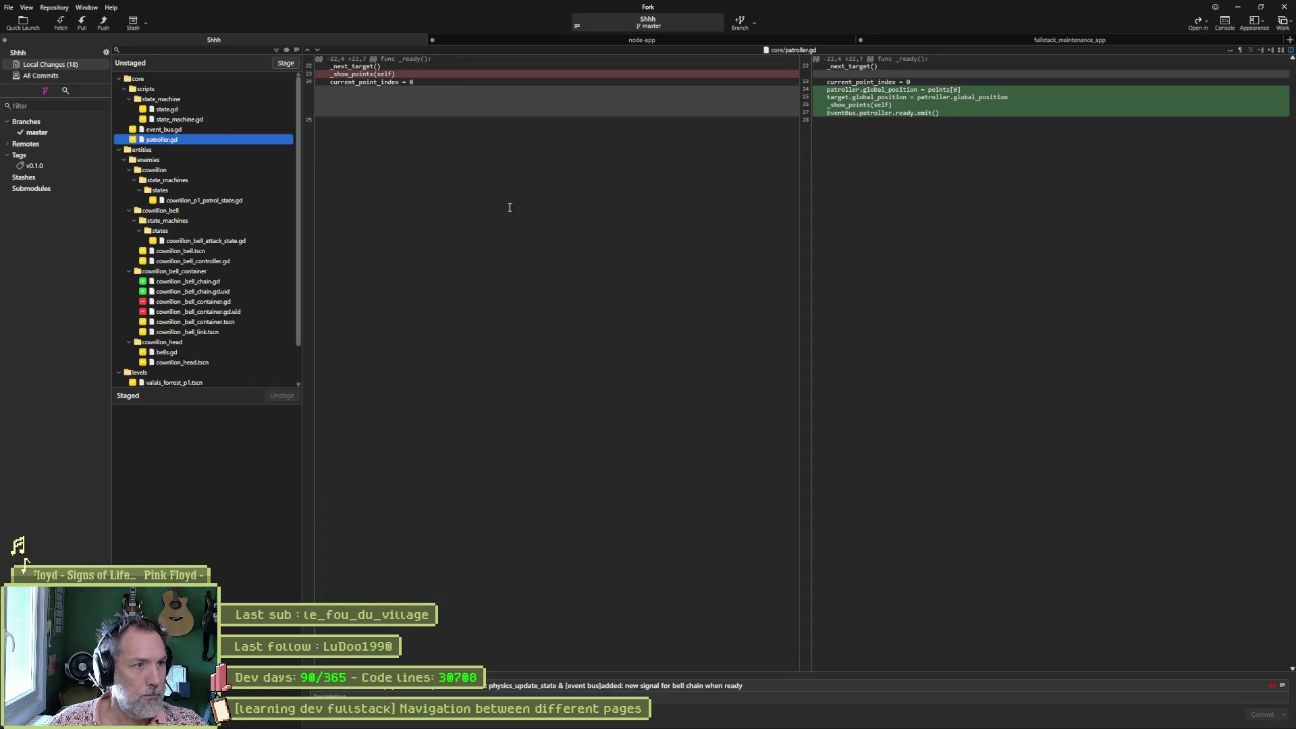
Review the diffs of the patrol state, bell attack, bell controller, bell chain and bells scripts.
{"action": "left_click", "coordinate": [197, 200]}
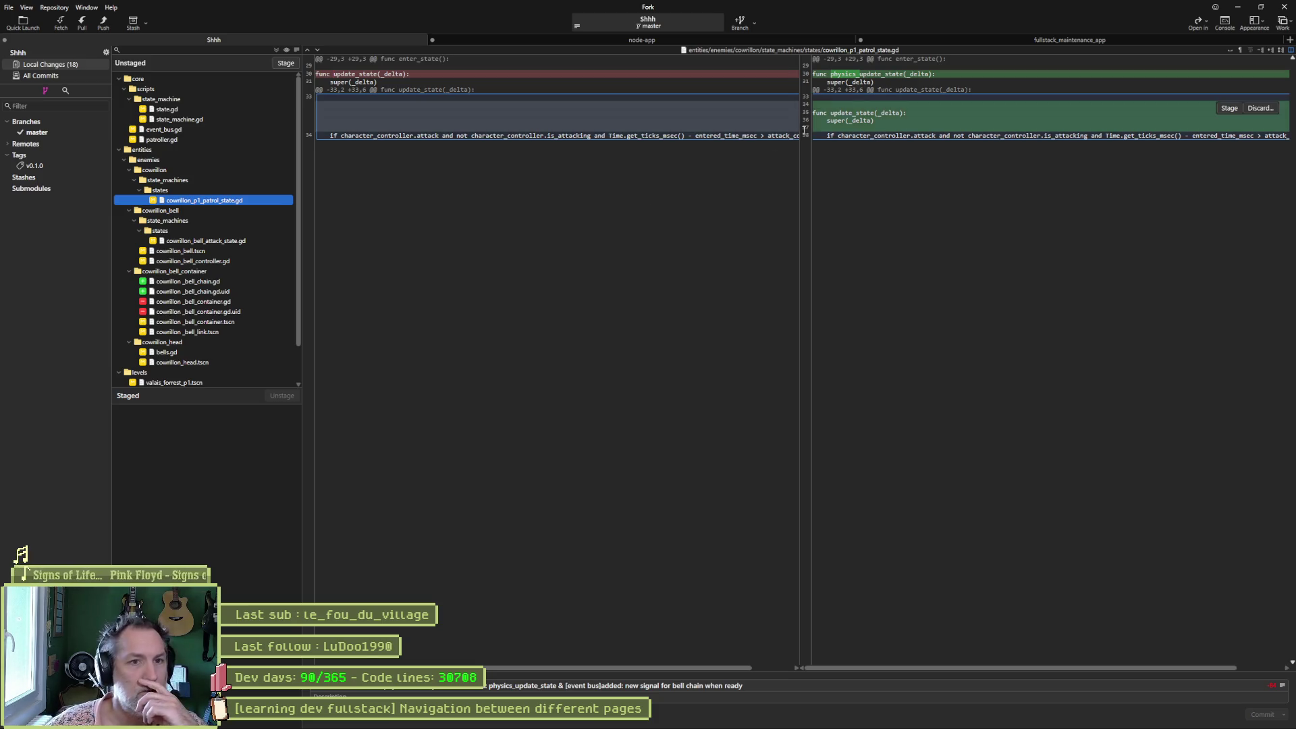
{"action": "mouse_move", "coordinate": [891, 84]}
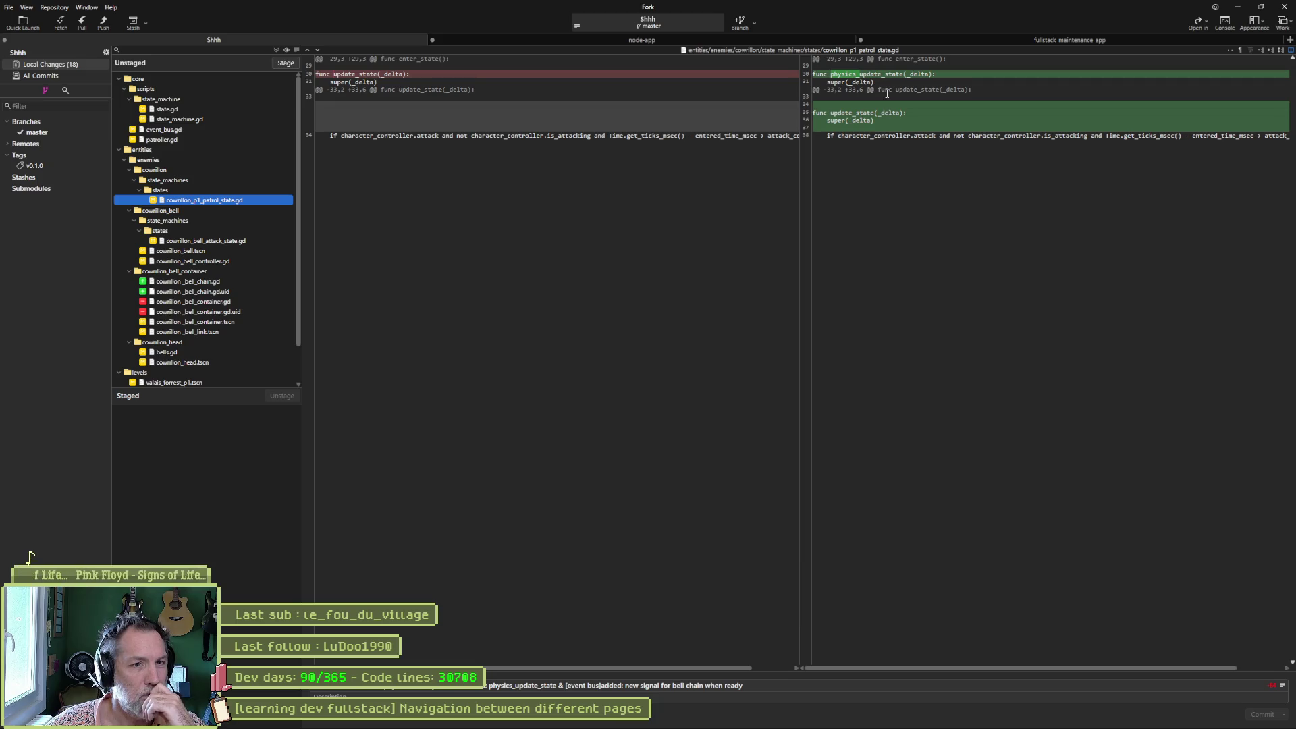
{"action": "left_click", "coordinate": [225, 241]}
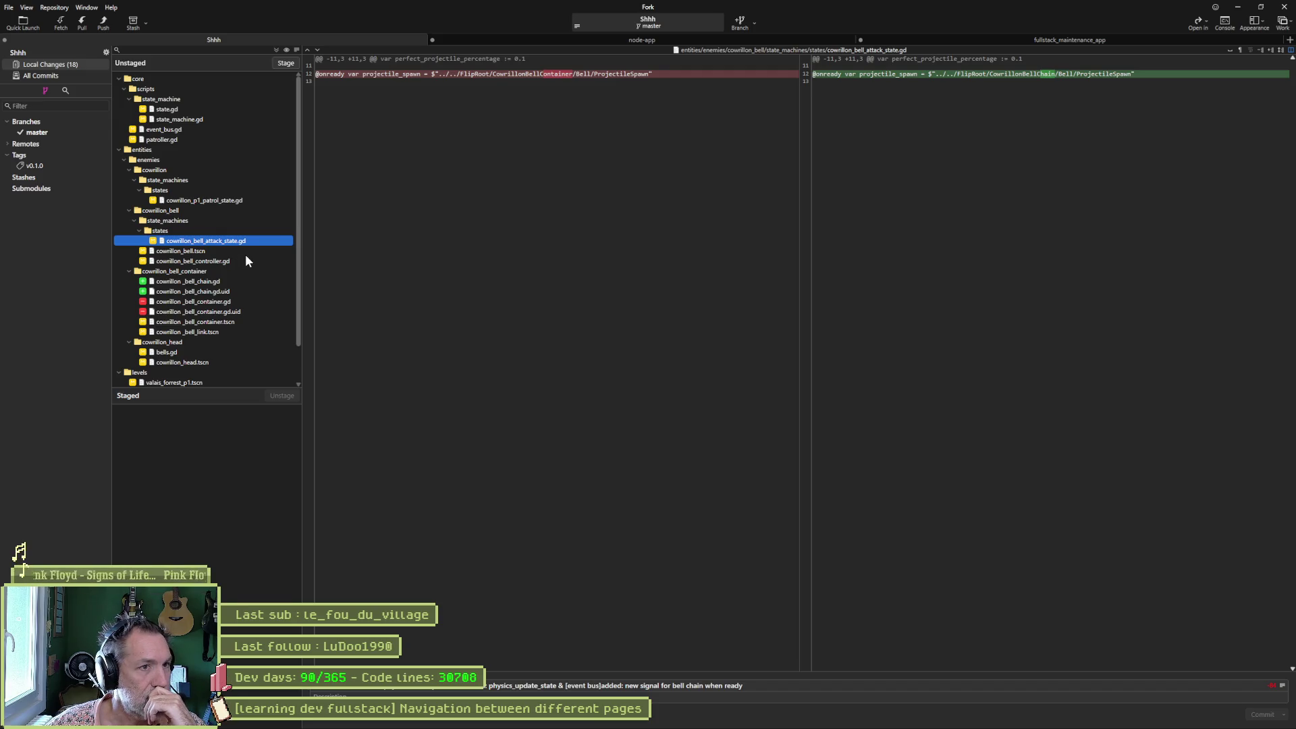
{"action": "left_click", "coordinate": [225, 263]}
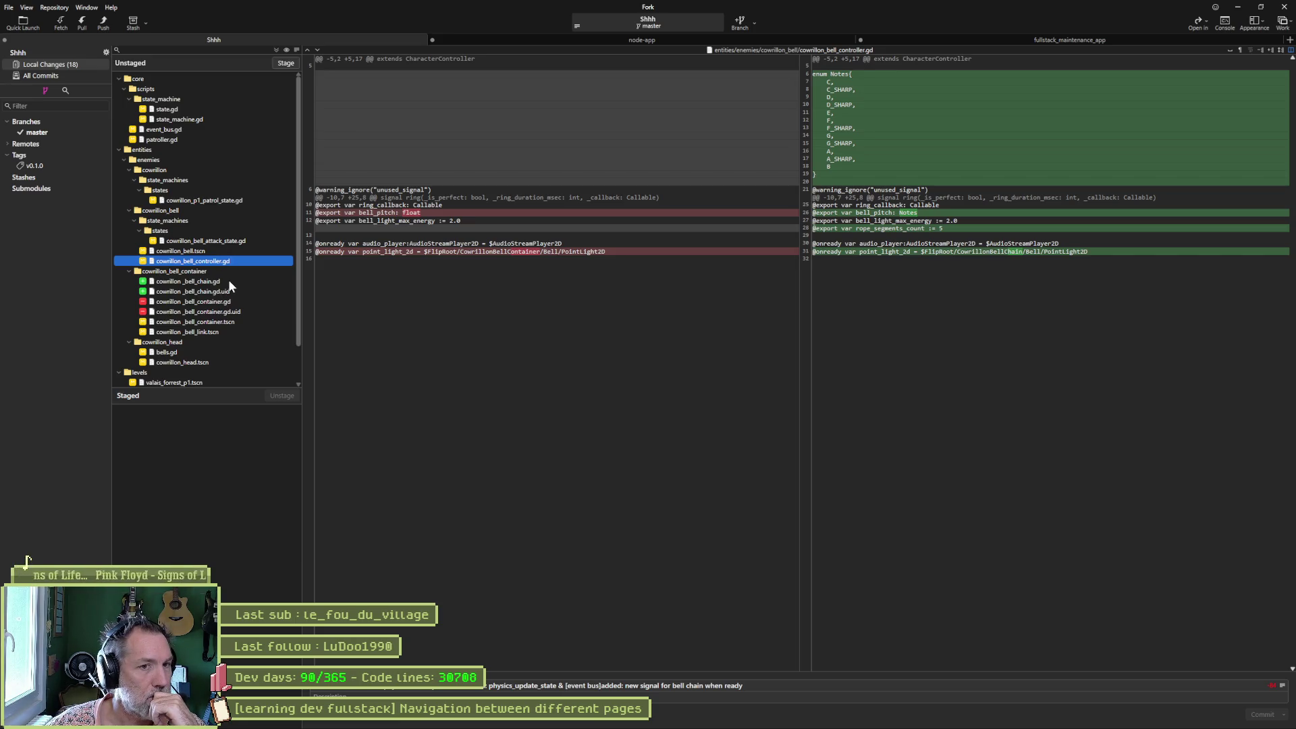
{"action": "left_click", "coordinate": [228, 283]}
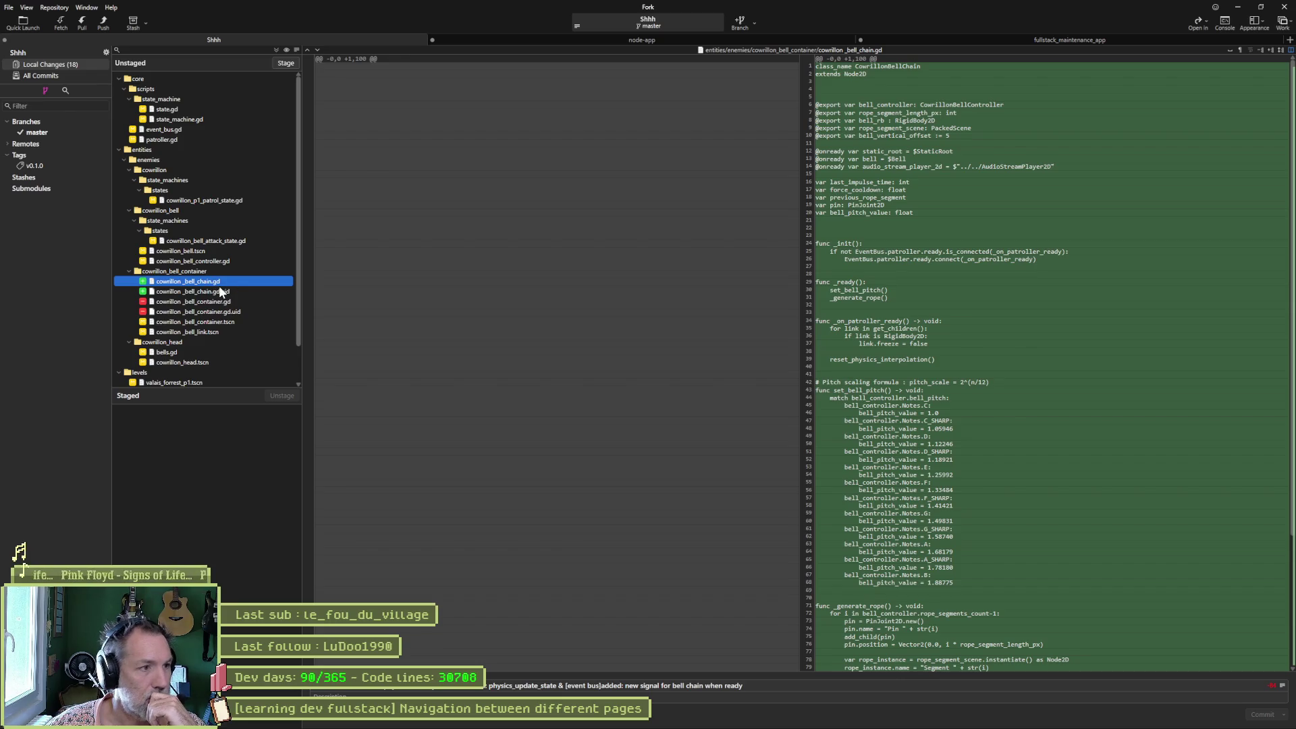
{"action": "left_click", "coordinate": [235, 300]}
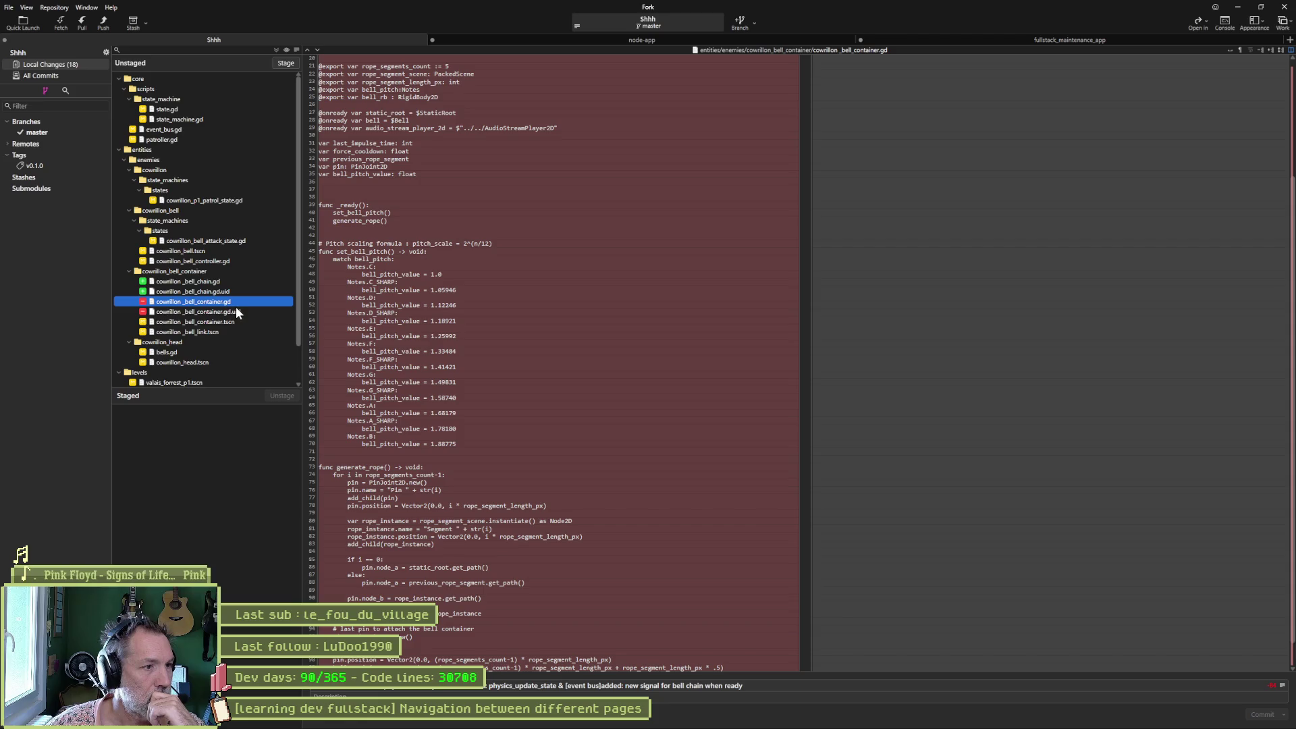
{"action": "left_click", "coordinate": [233, 321]}
{"action": "left_click", "coordinate": [232, 331]}
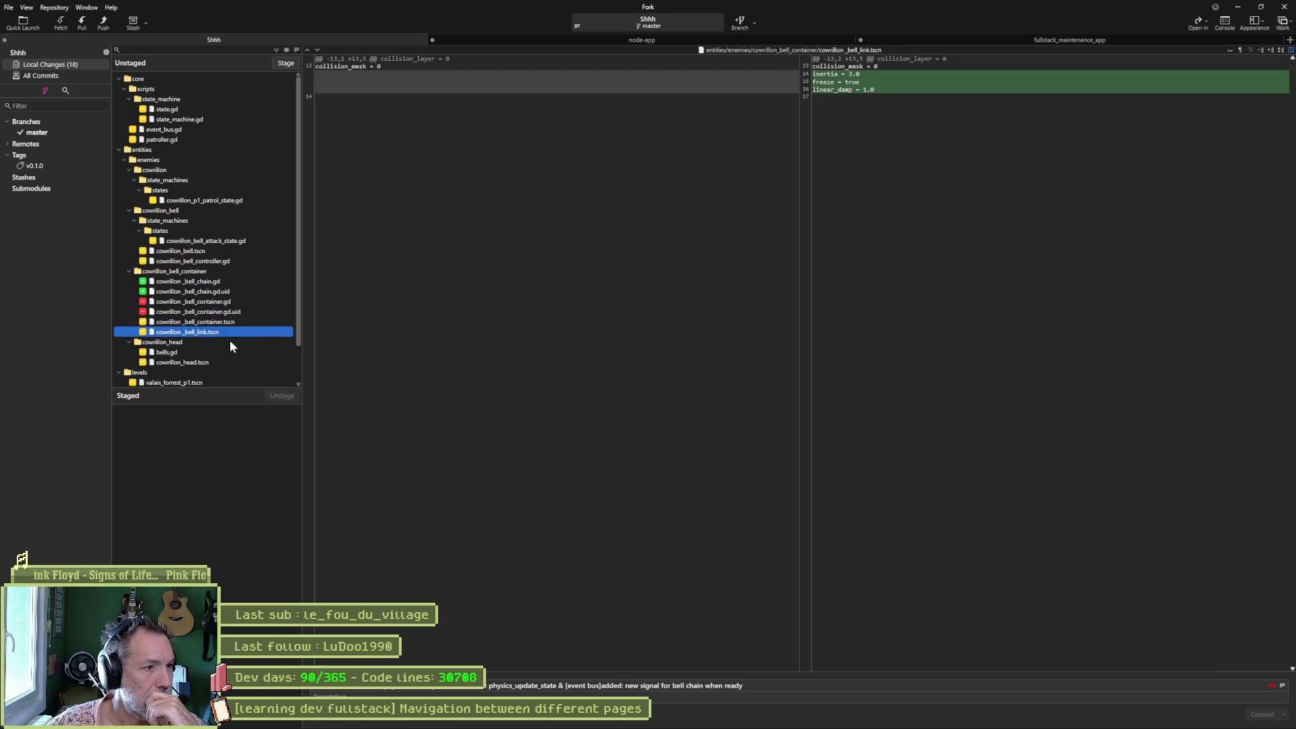
{"action": "left_click", "coordinate": [223, 352]}
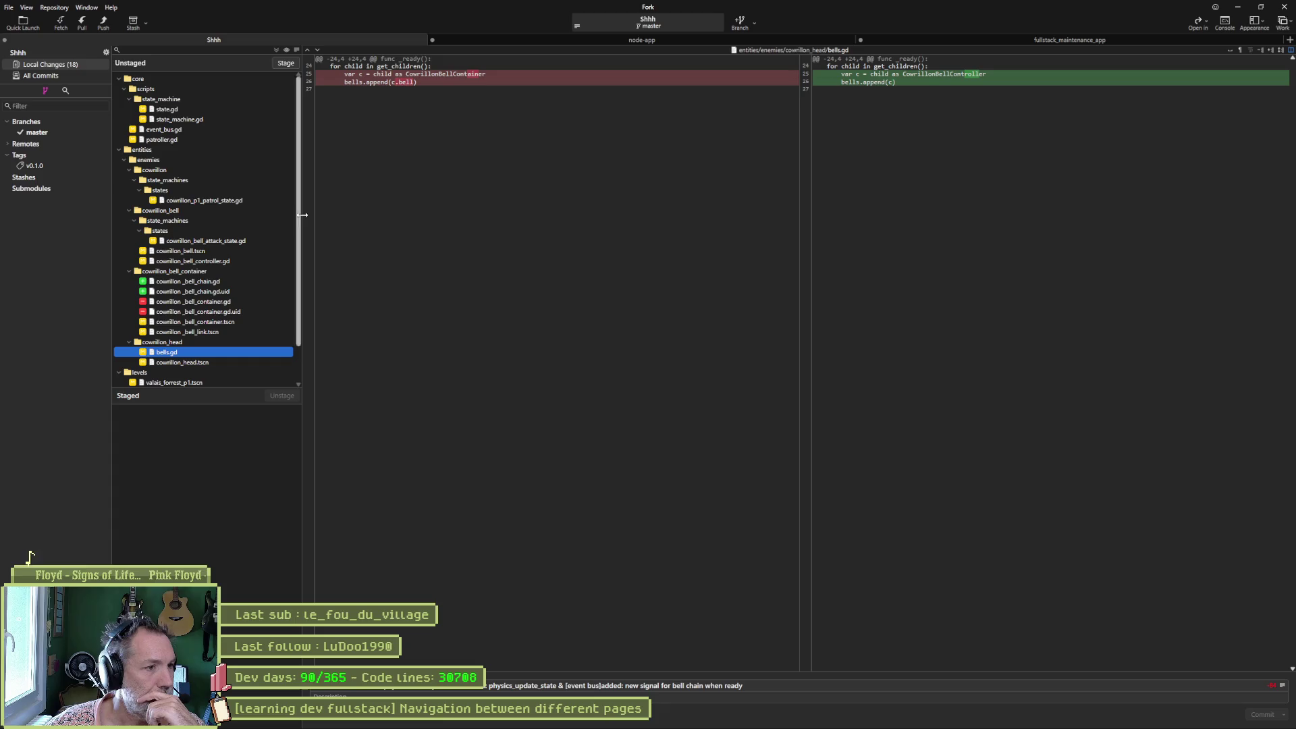
{"action": "mouse_move", "coordinate": [505, 85]}
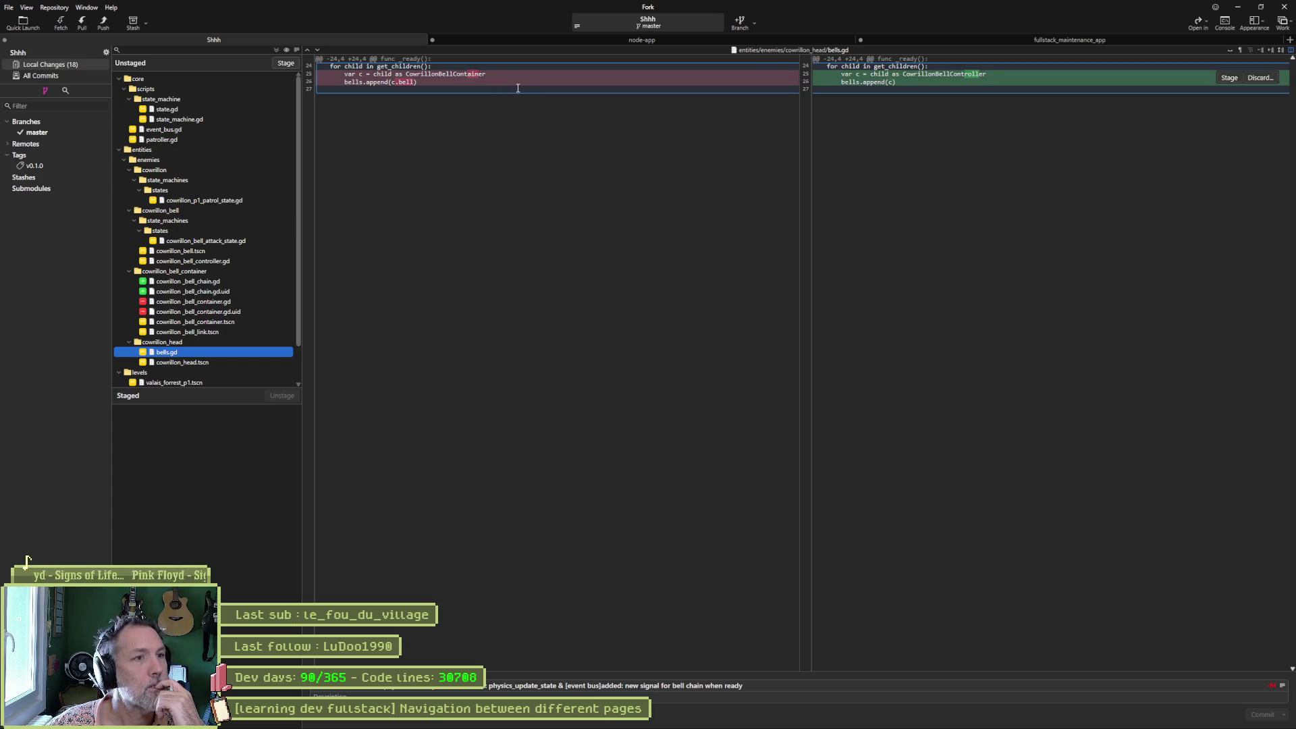
{"action": "scroll", "coordinate": [200, 290], "scroll_direction": "down", "scroll_amount": 2}
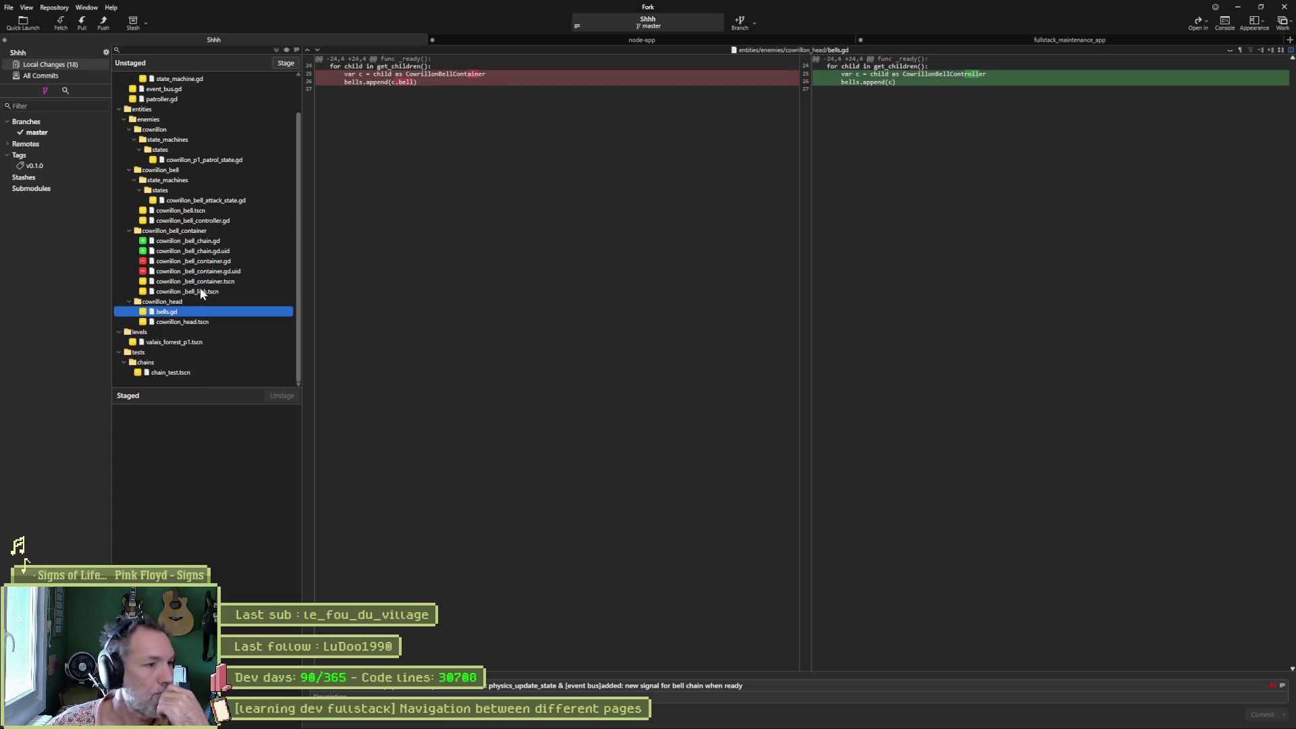
Stage and commit all 16 changes, push master to origin, and minimize Fork.
{"action": "left_click", "coordinate": [286, 62]}
{"action": "key", "text": "ctrl+Return"}
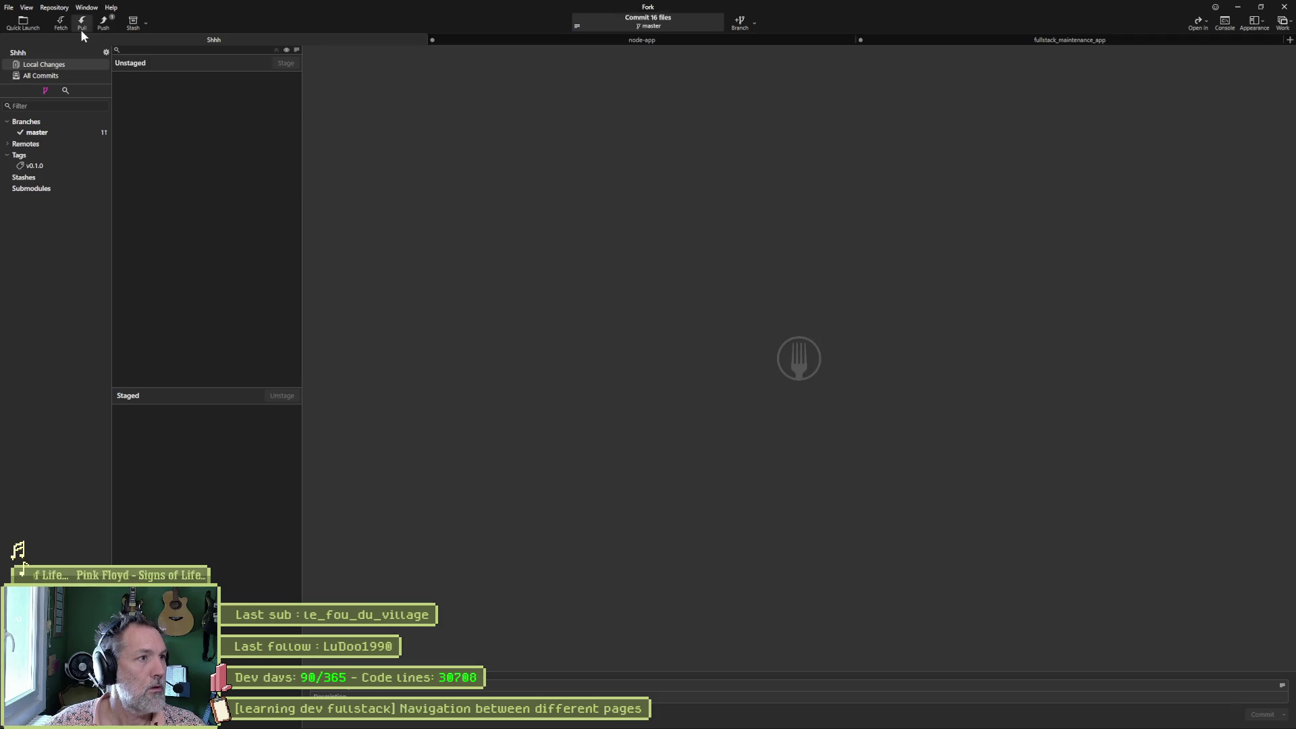
{"action": "left_click", "coordinate": [103, 22]}
{"action": "left_click", "coordinate": [715, 400]}
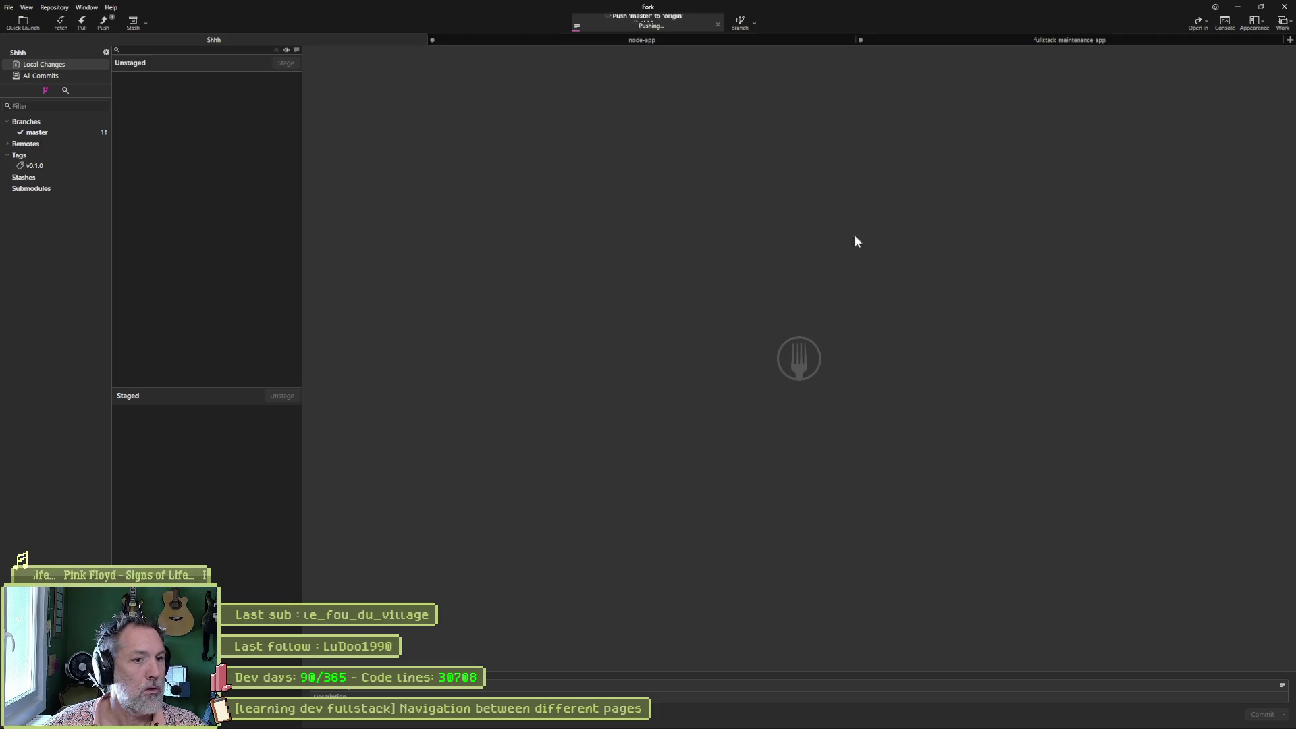
{"action": "left_click", "coordinate": [1240, 7]}
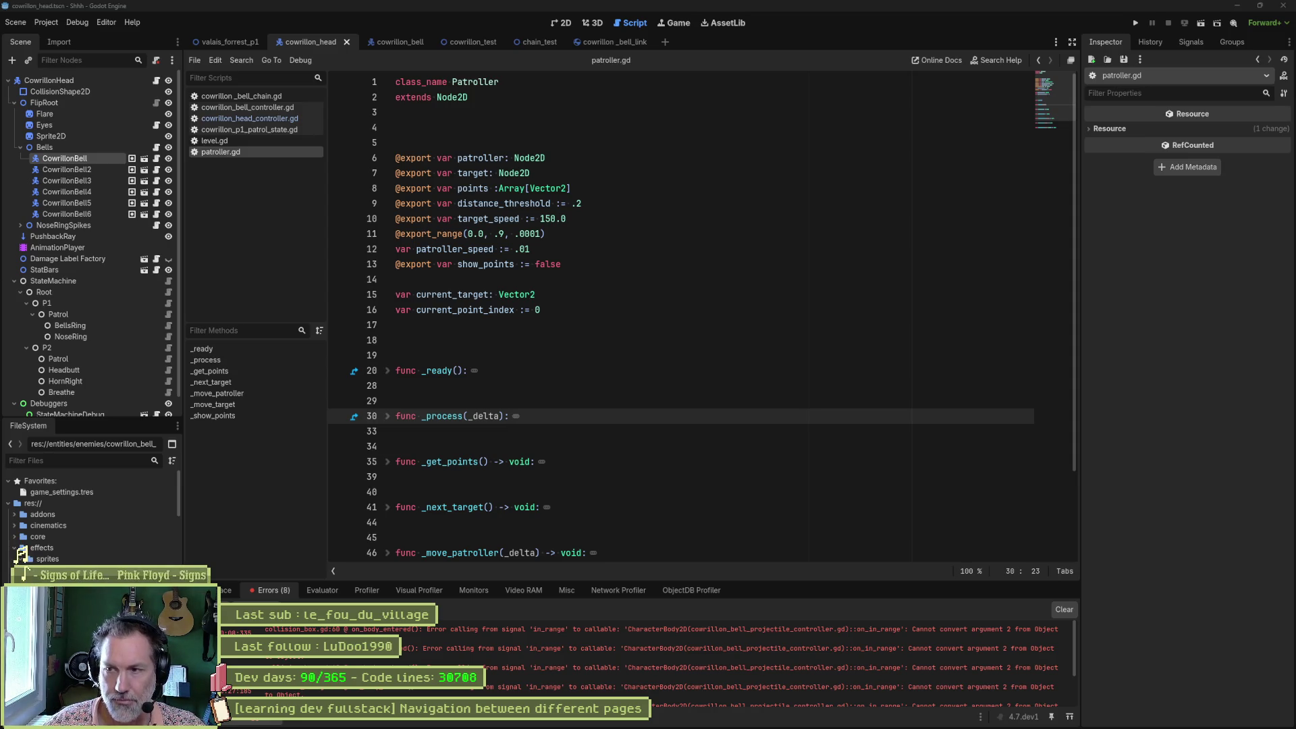
Review patroller.gd, then bring up the Asana Shhh board with the task details closed.
{"action": "left_click", "coordinate": [588, 325]}
{"action": "mouse_move", "coordinate": [587, 724]}
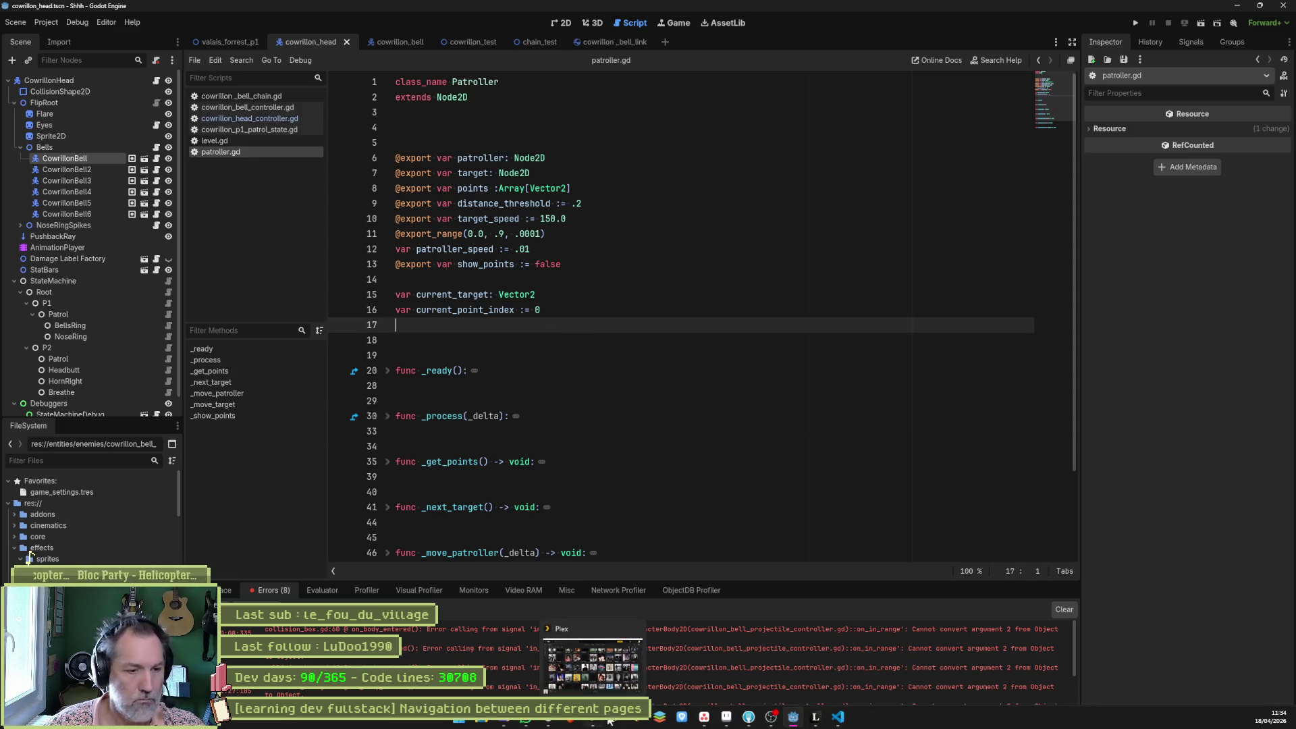
{"action": "left_click", "coordinate": [702, 719]}
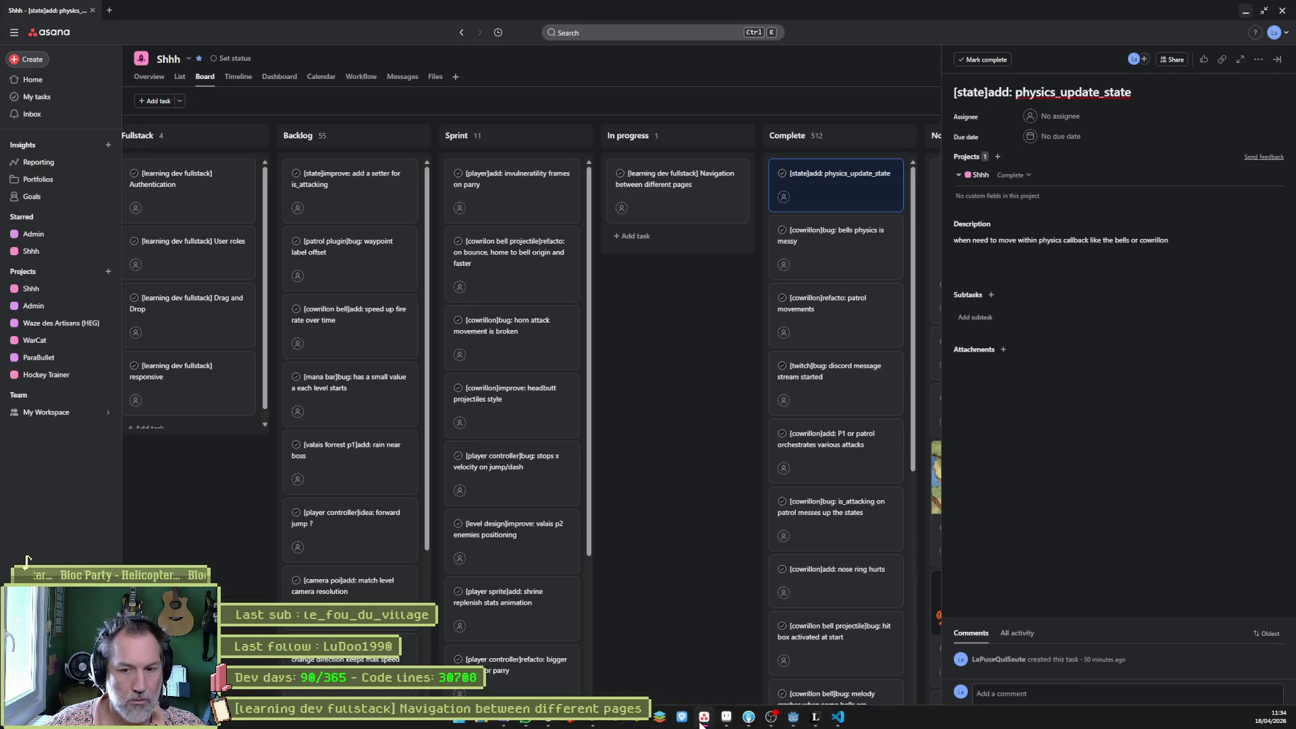
{"action": "left_click", "coordinate": [679, 308]}
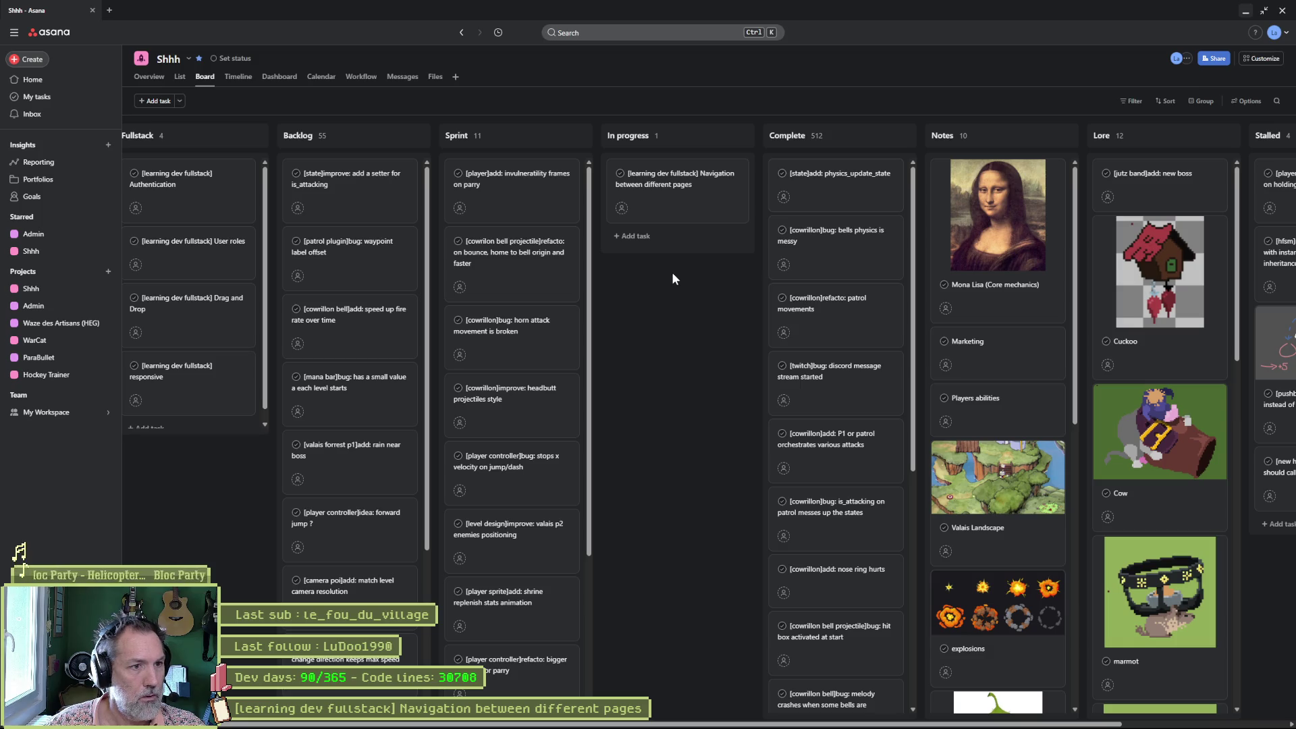
Move the '[cowrilon bell projectile]refacto' card from Sprint to In progress, then return to Godot.
{"action": "mouse_move", "coordinate": [520, 256]}
{"action": "left_mouse_down"}
{"action": "mouse_move", "coordinate": [672, 186]}
{"action": "mouse_move", "coordinate": [680, 196]}
{"action": "left_mouse_up"}
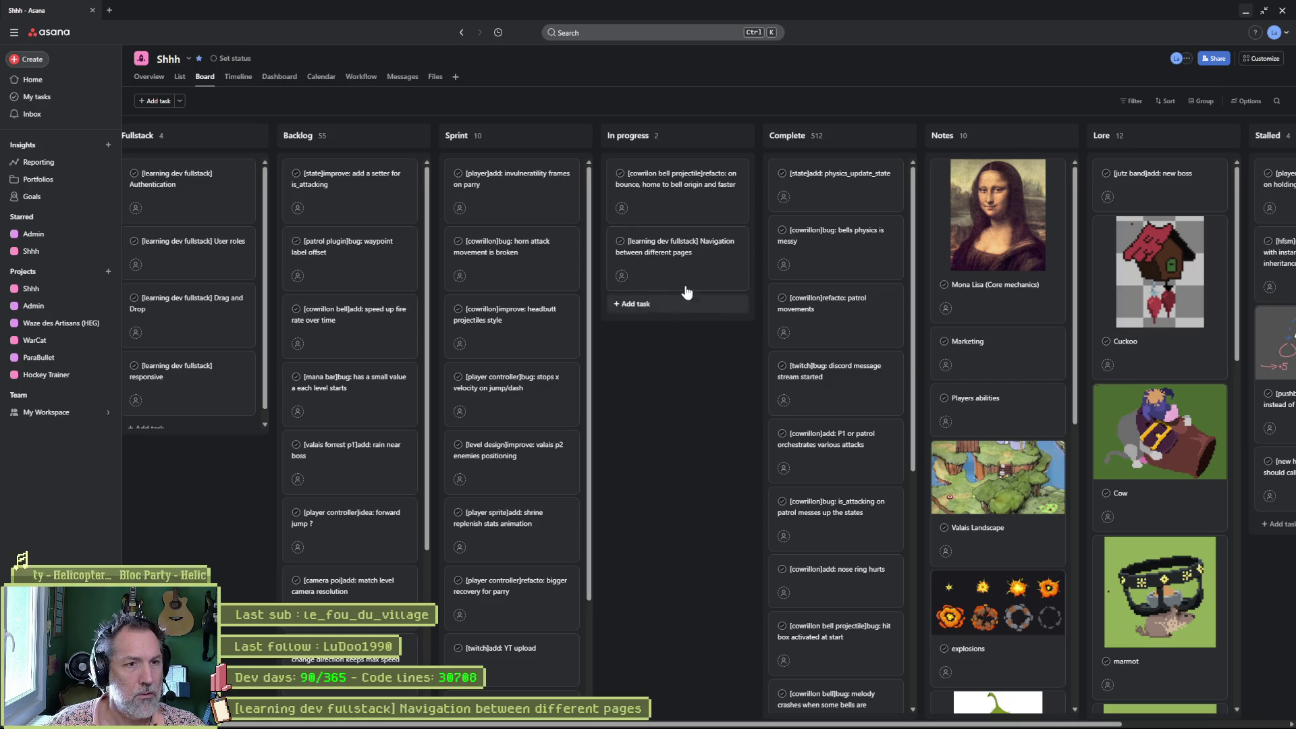
{"action": "left_click", "coordinate": [1263, 10]}
{"action": "left_click", "coordinate": [1247, 26]}
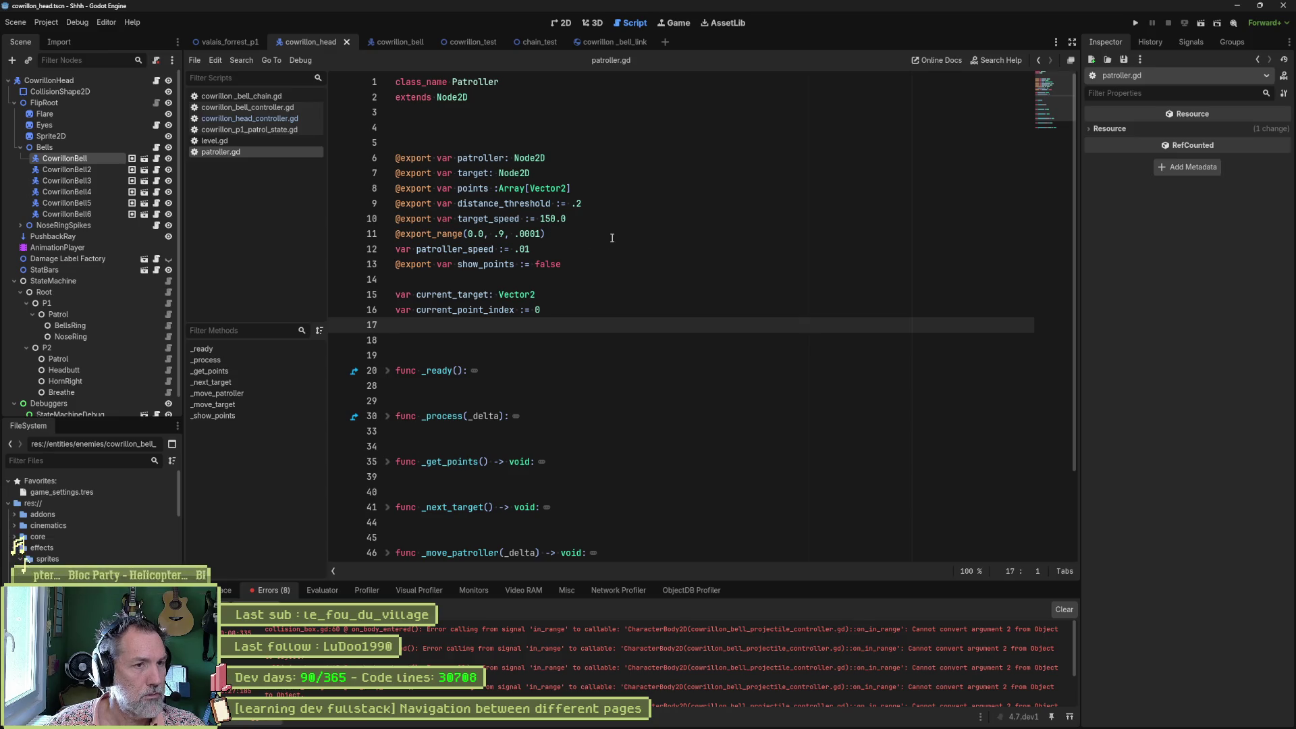
Search 'projectile' in the quick file search and open CowrillonBellProjectile.tscn.
{"action": "key", "text": "alt+shift+o"}
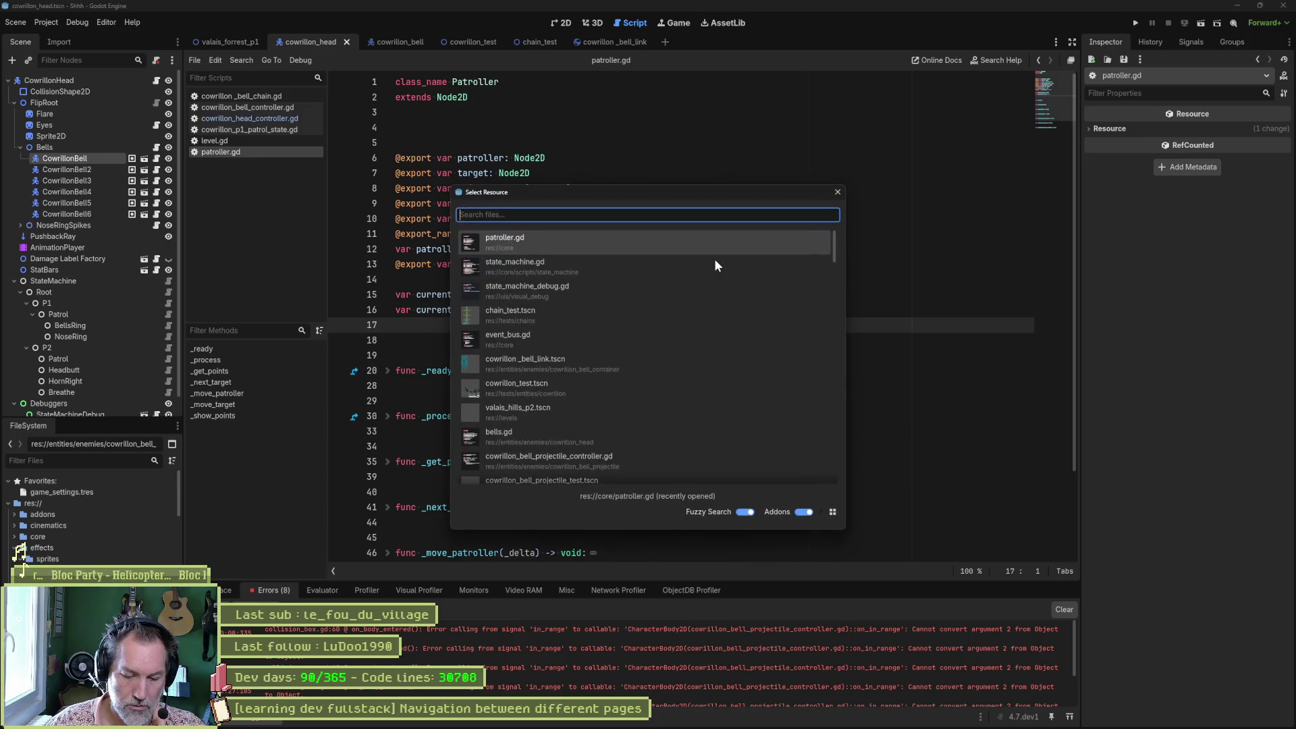
{"action": "type", "text": "pro"}
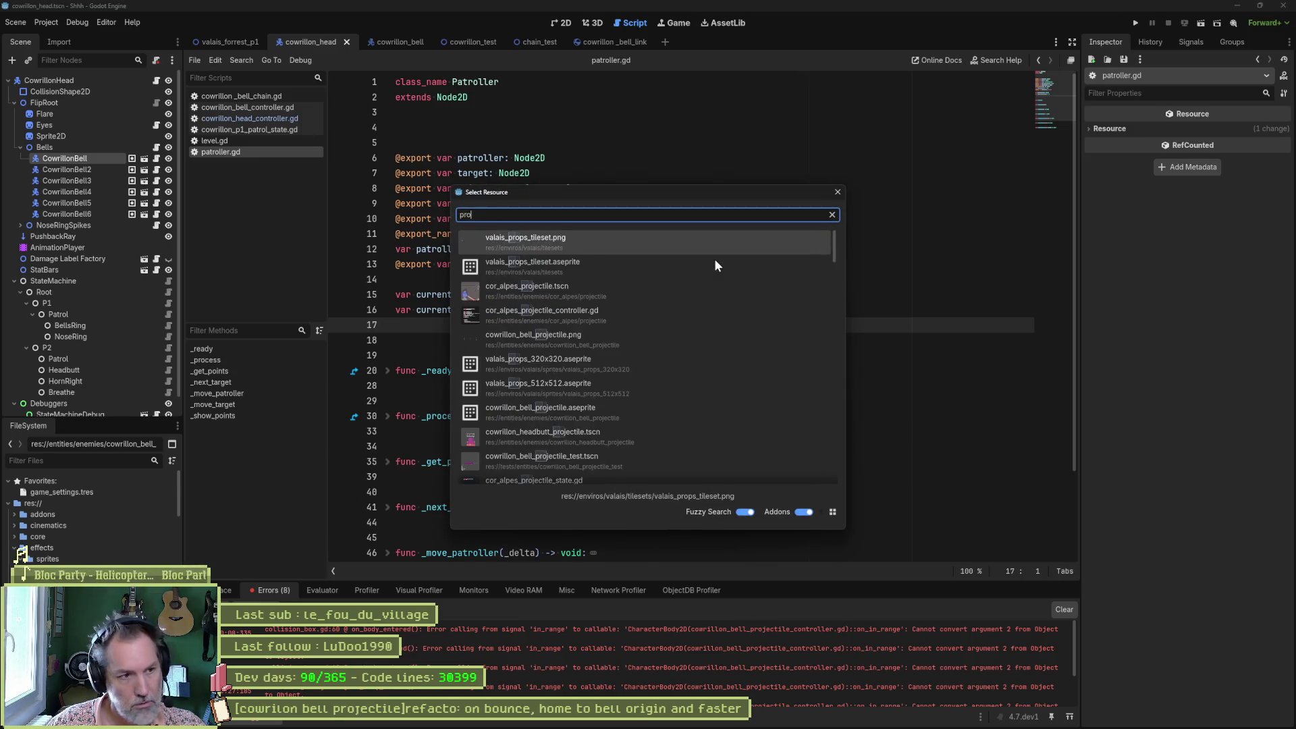
{"action": "type", "text": "jectile"}
{"action": "key", "text": "Down"}
{"action": "key", "text": "Down"}
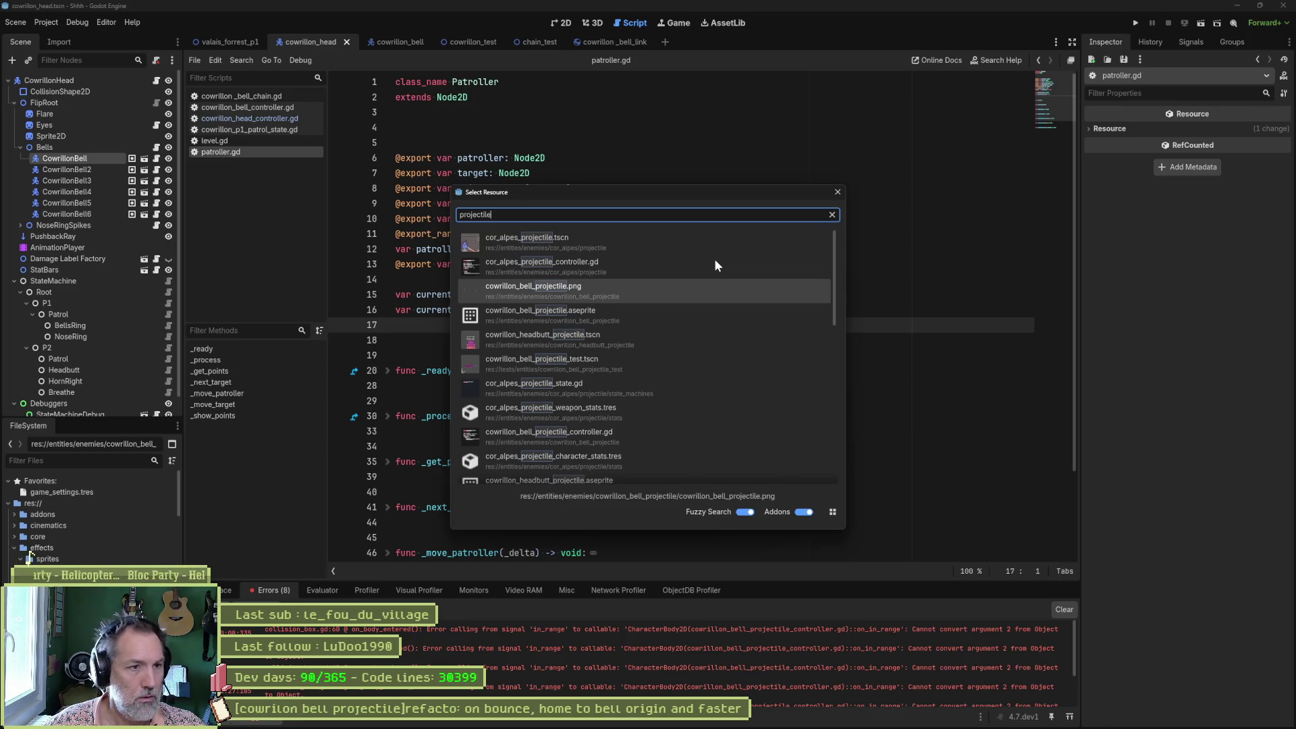
{"action": "key", "text": "Down"}
{"action": "key", "text": "Down"}
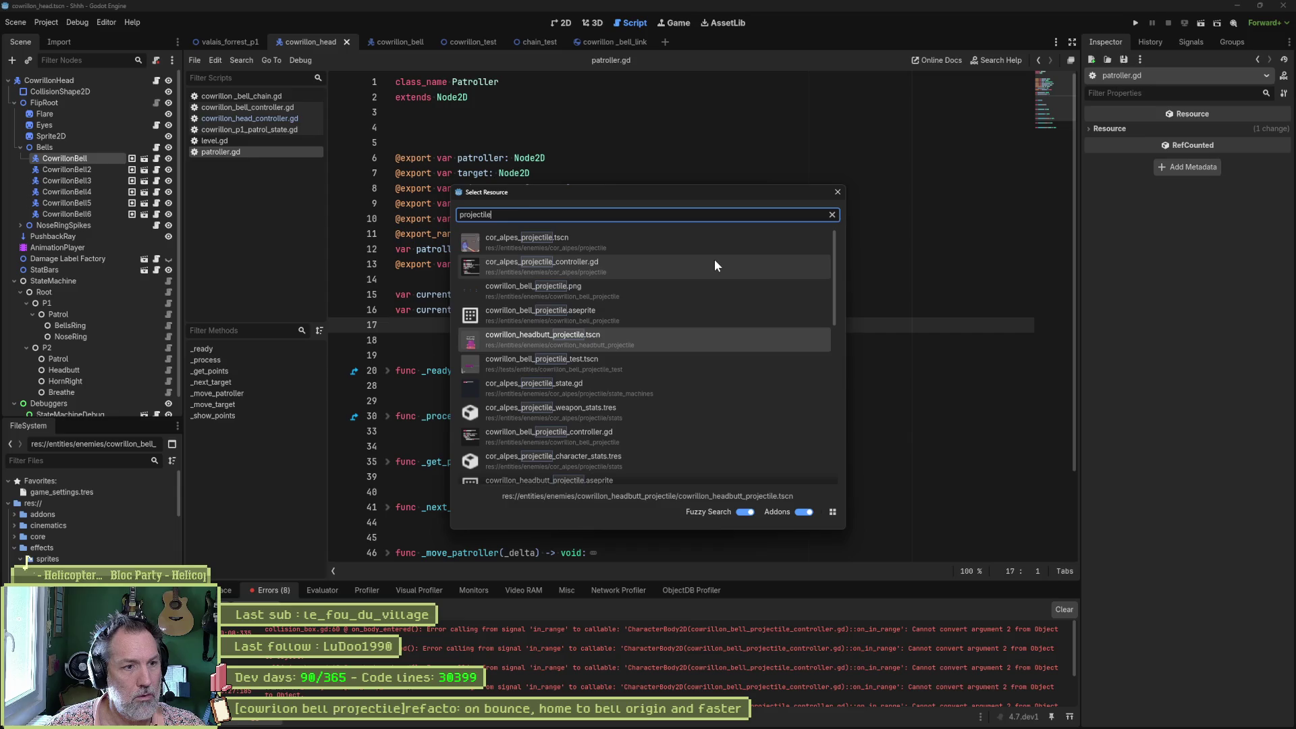
{"action": "key", "text": "Down"}
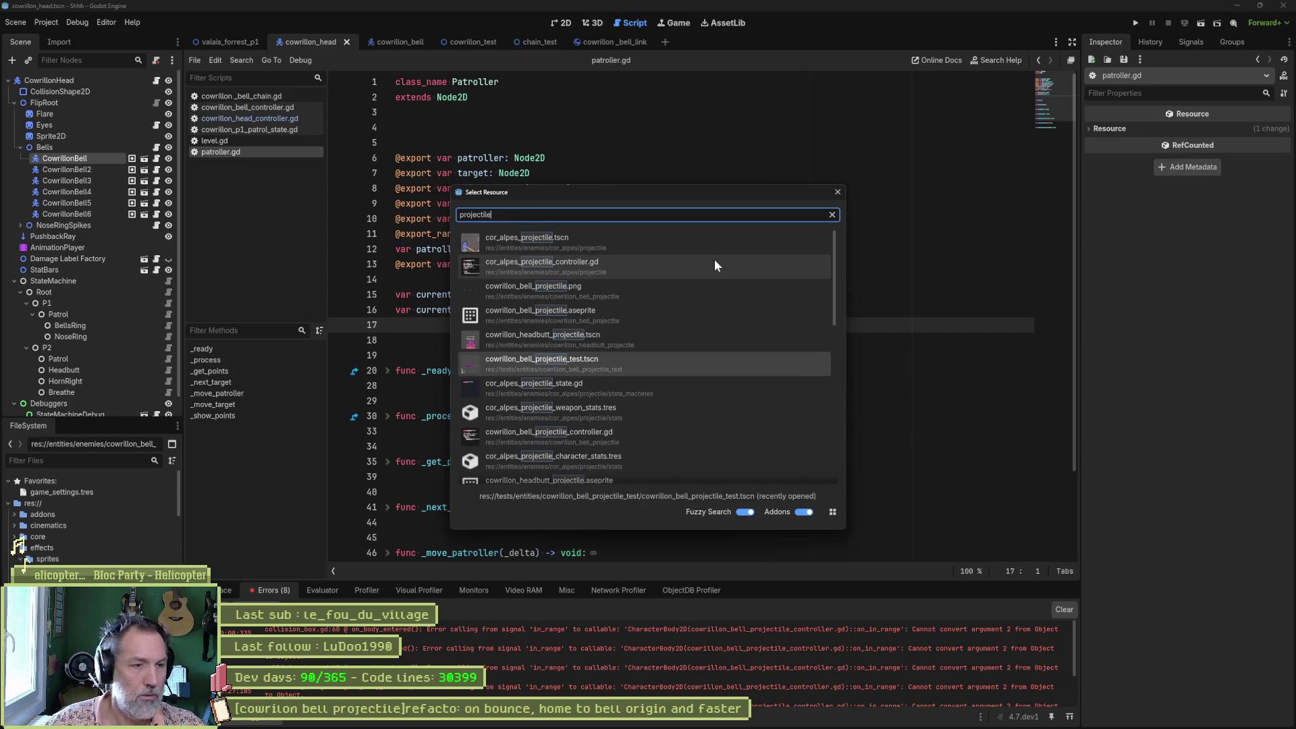
{"action": "type", "text": ".ts"}
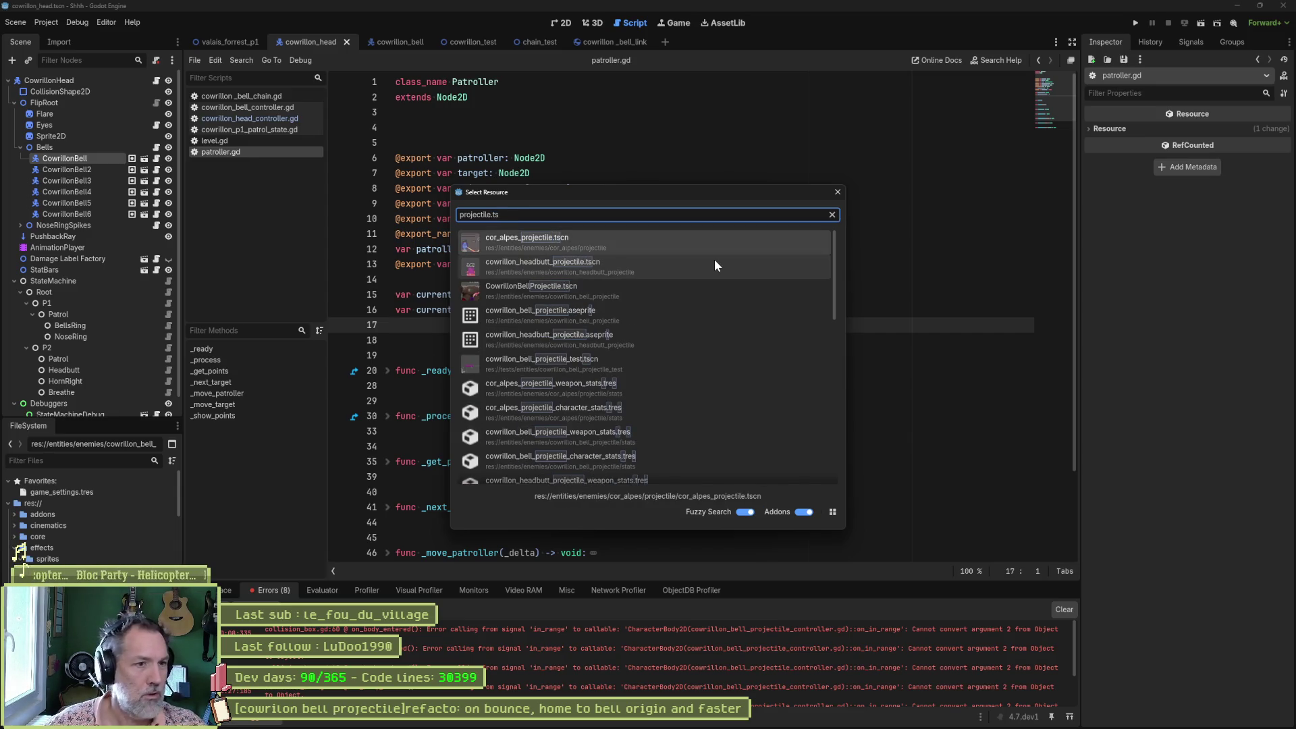
{"action": "key", "text": "Down"}
{"action": "key", "text": "Down"}
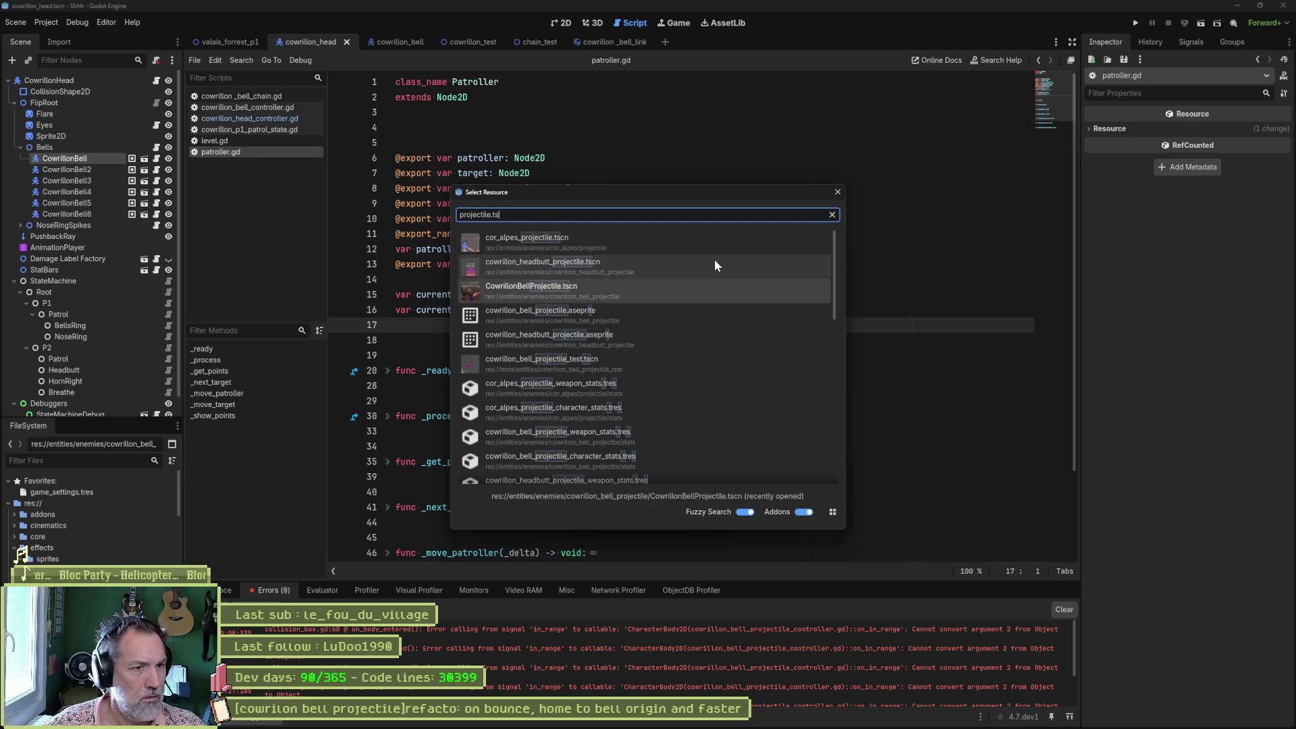
{"action": "key", "text": "Return"}
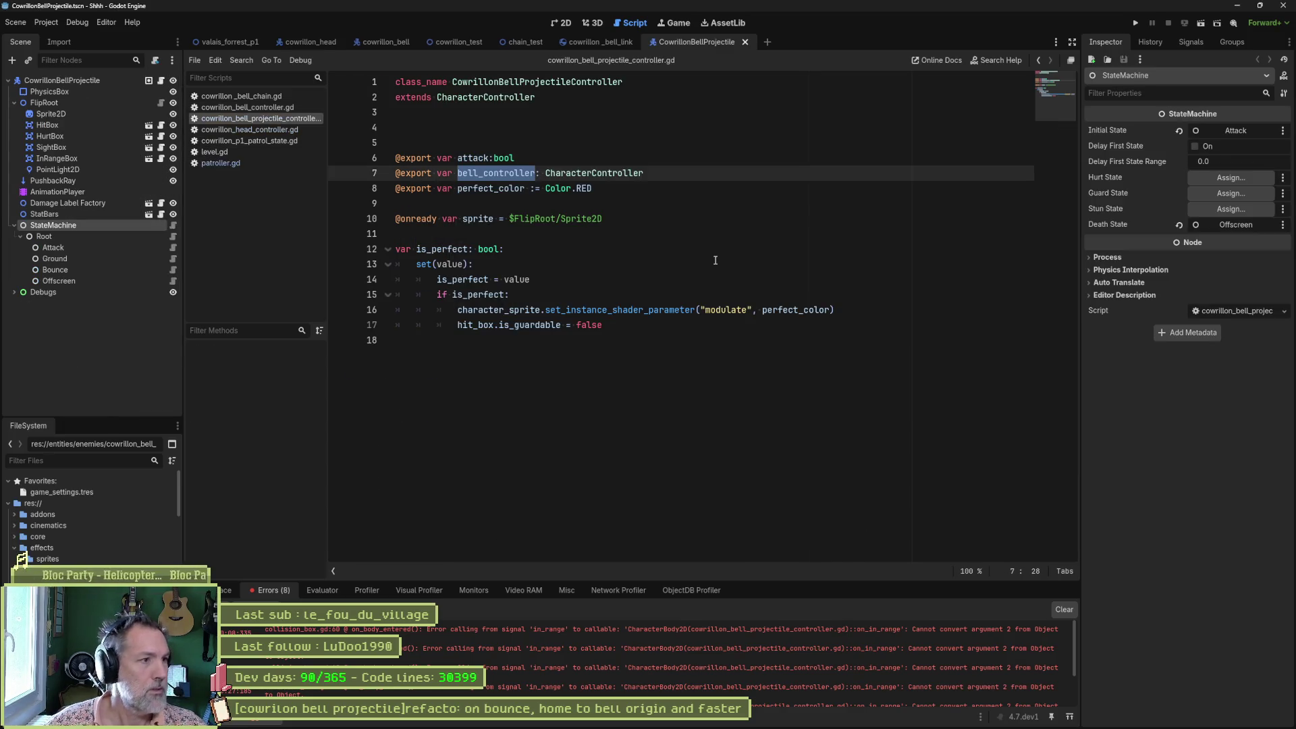
Open the Bounce node's script, then view Fork's master branch commit history.
{"action": "left_click", "coordinate": [151, 271]}
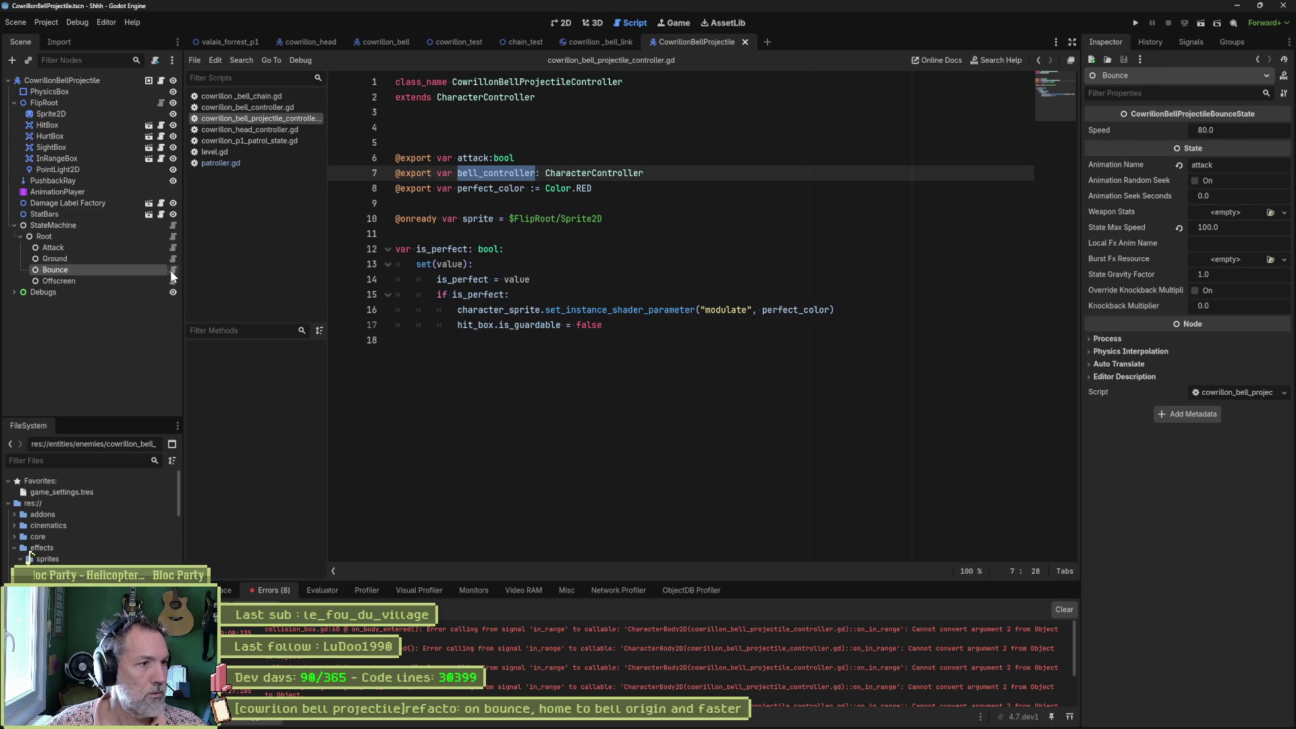
{"action": "left_click", "coordinate": [172, 270]}
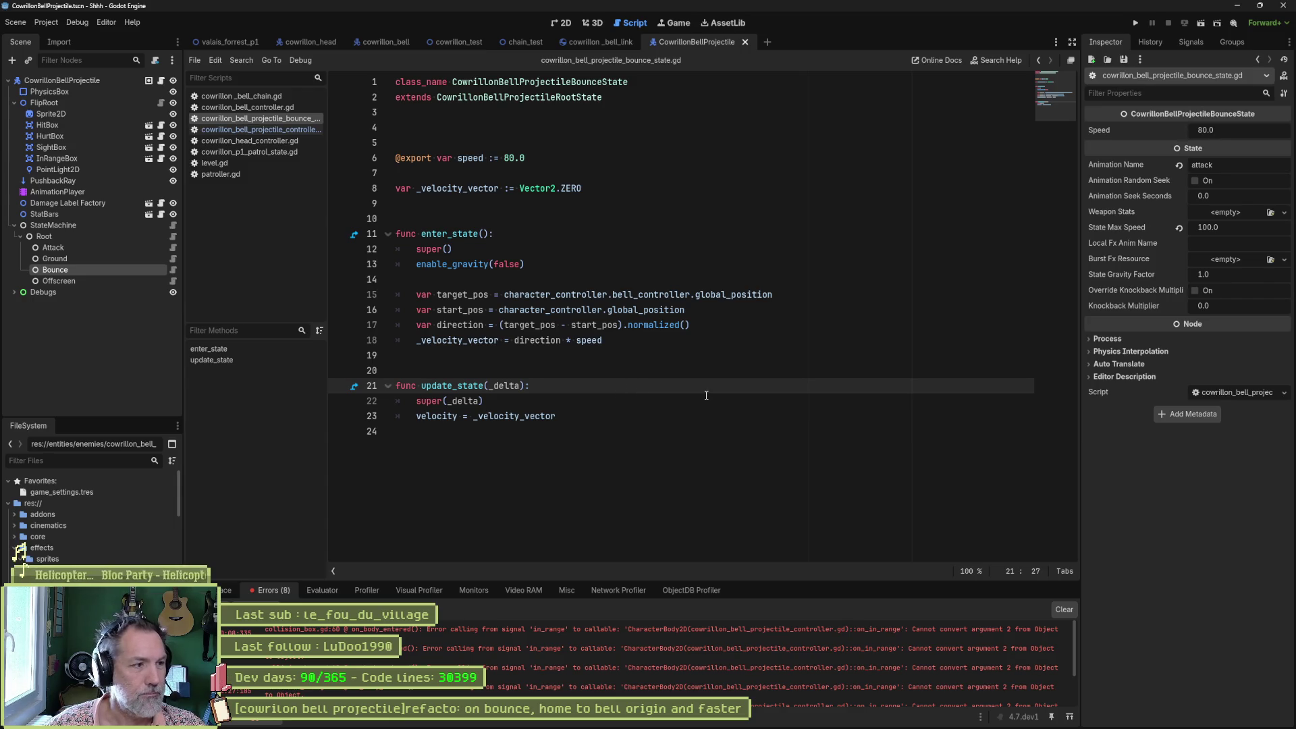
{"action": "double_click", "coordinate": [572, 83]}
{"action": "left_click", "coordinate": [749, 724]}
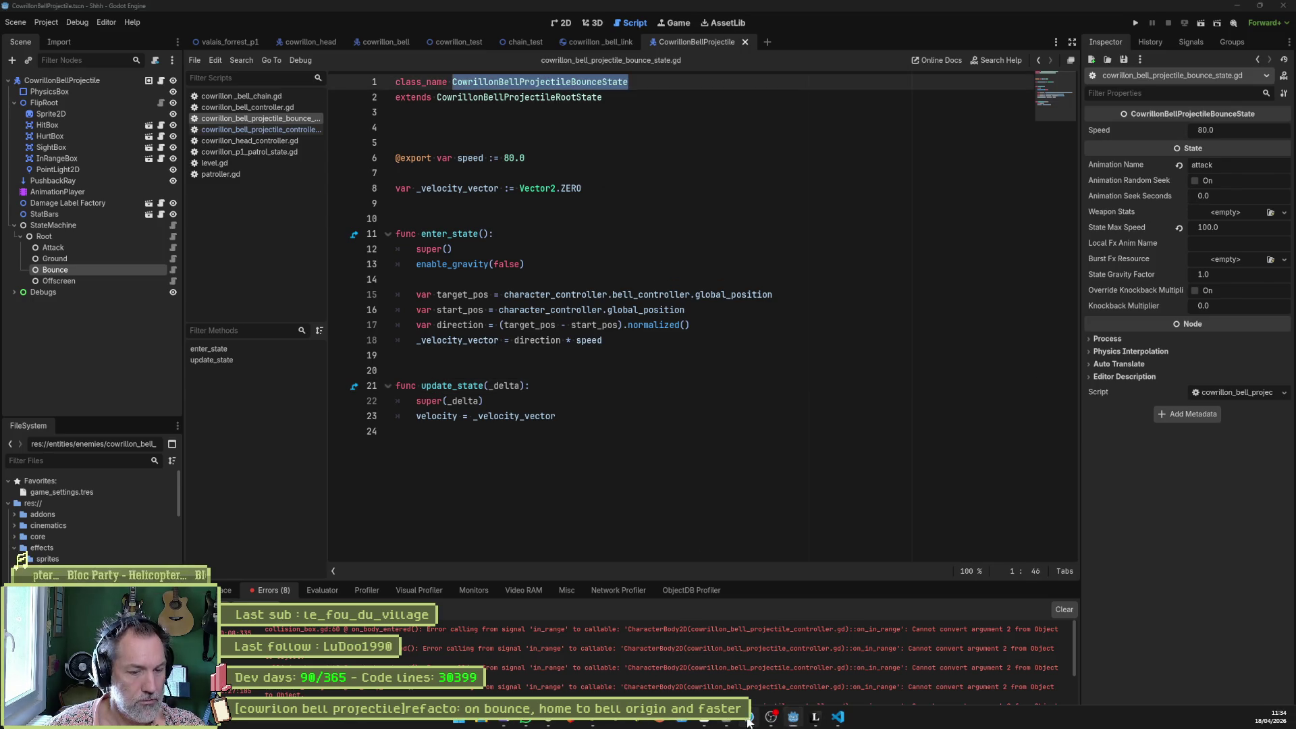
{"action": "left_click", "coordinate": [39, 132]}
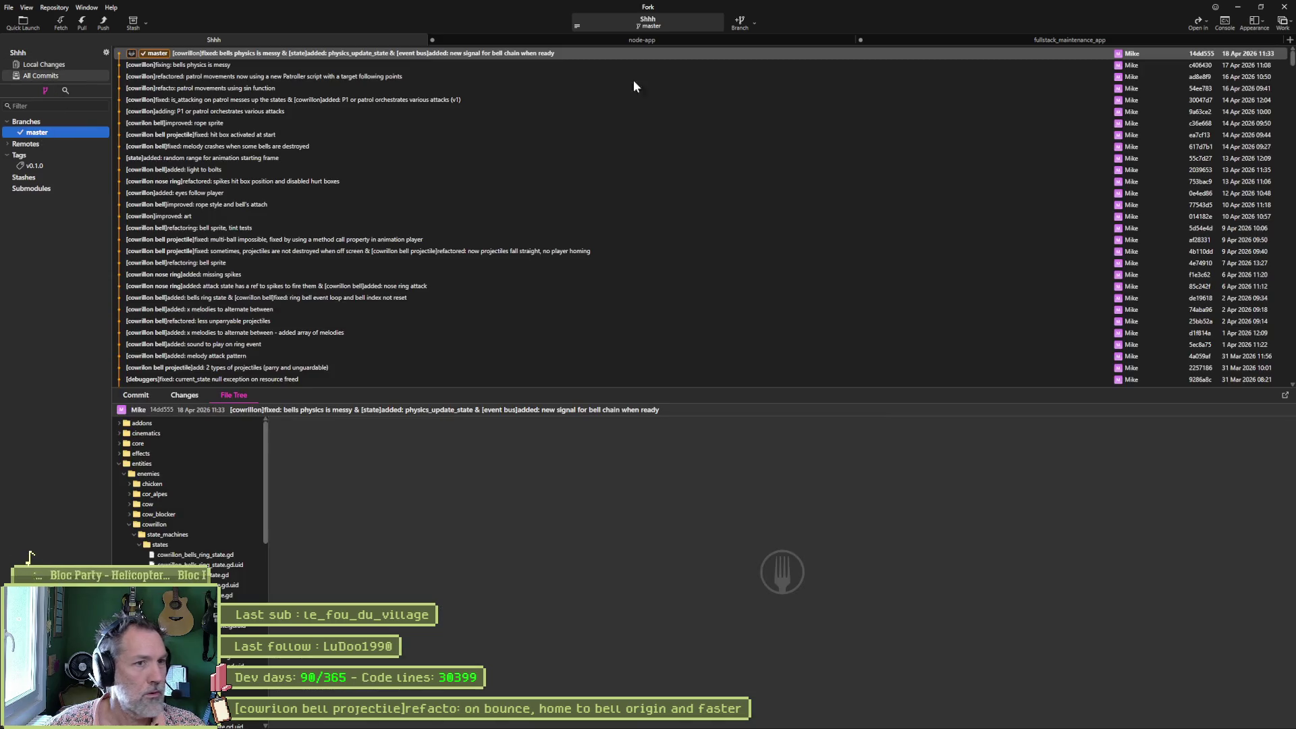
Browse the latest commit's files, toggling between changed files and the full tree.
{"action": "key", "text": "ctrl+f"}
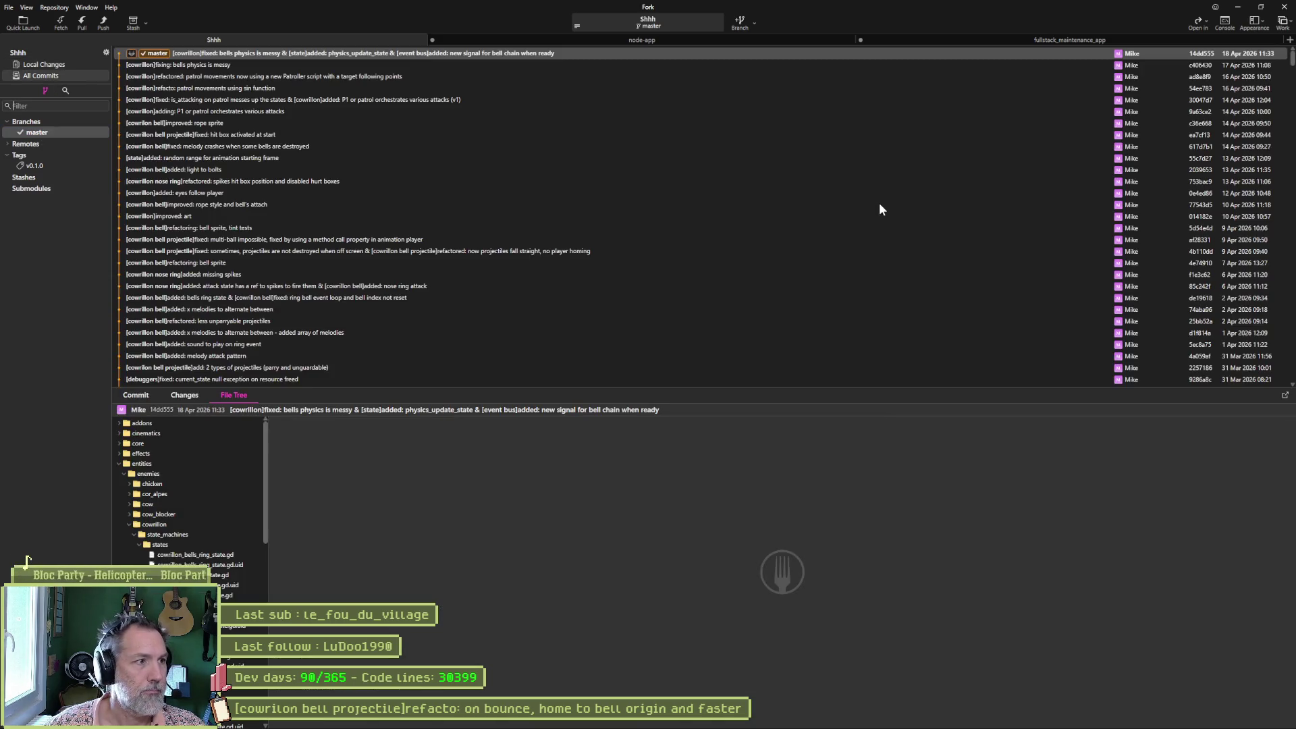
{"action": "left_click", "coordinate": [229, 442]}
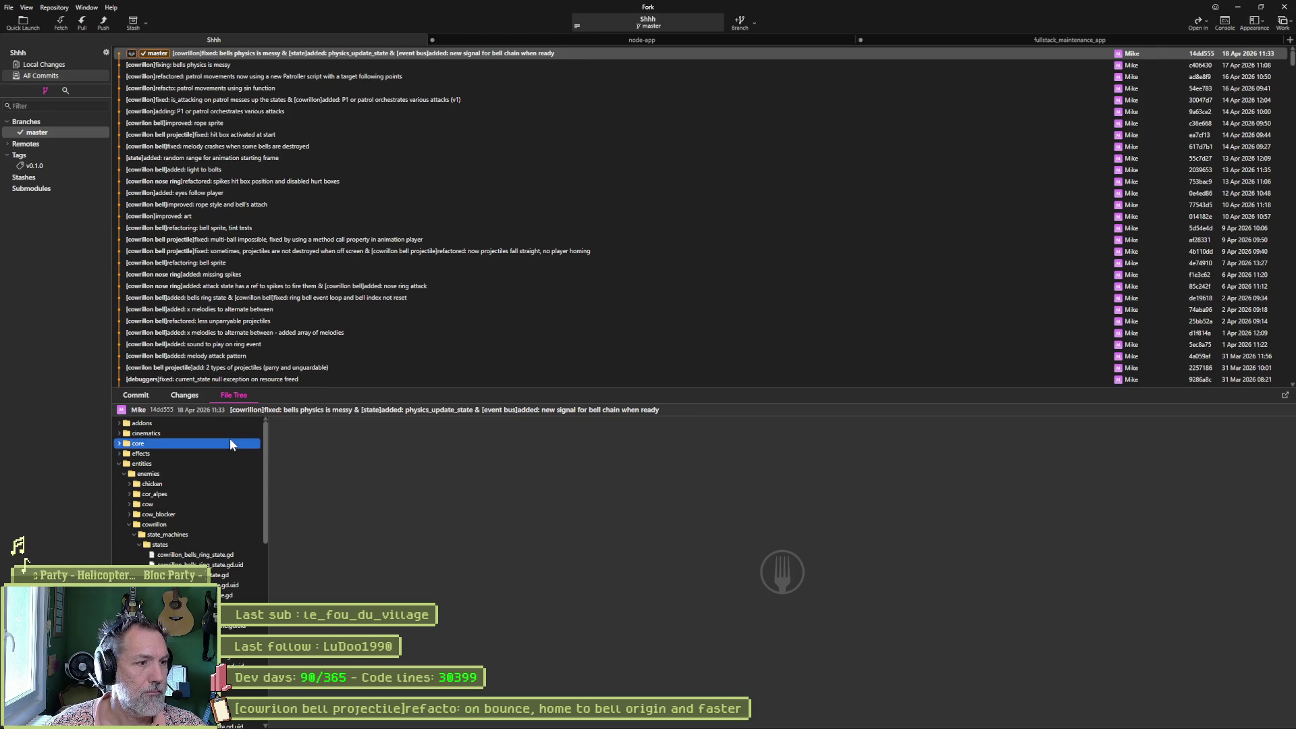
{"action": "left_click", "coordinate": [188, 396]}
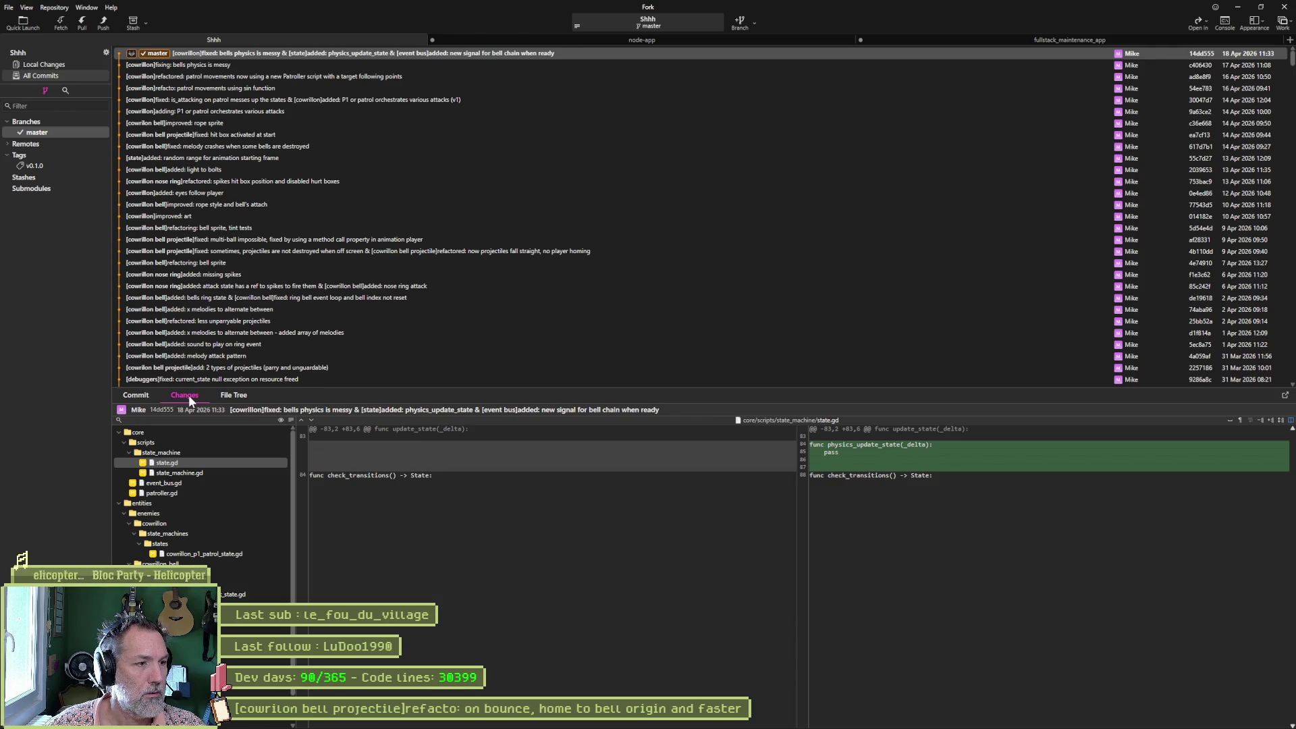
{"action": "left_click", "coordinate": [234, 394]}
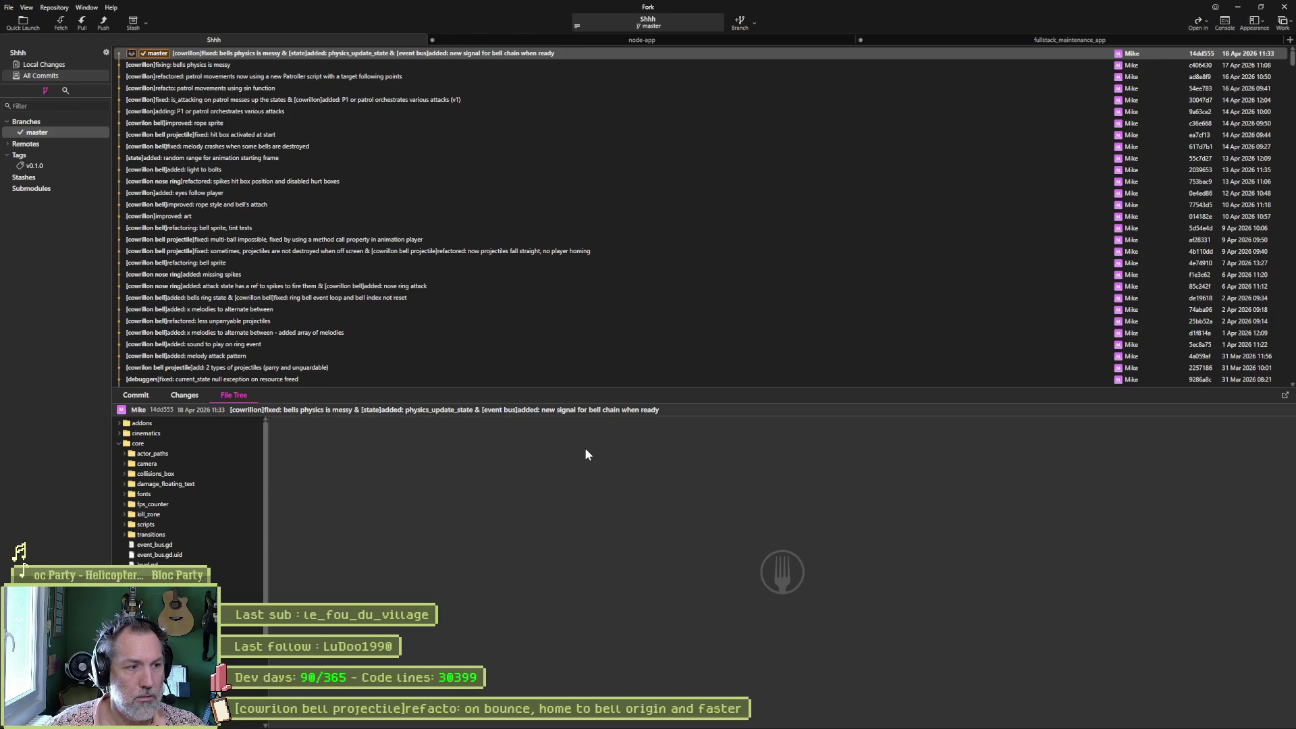
{"action": "left_click", "coordinate": [161, 425]}
{"action": "right_click", "coordinate": [161, 426]}
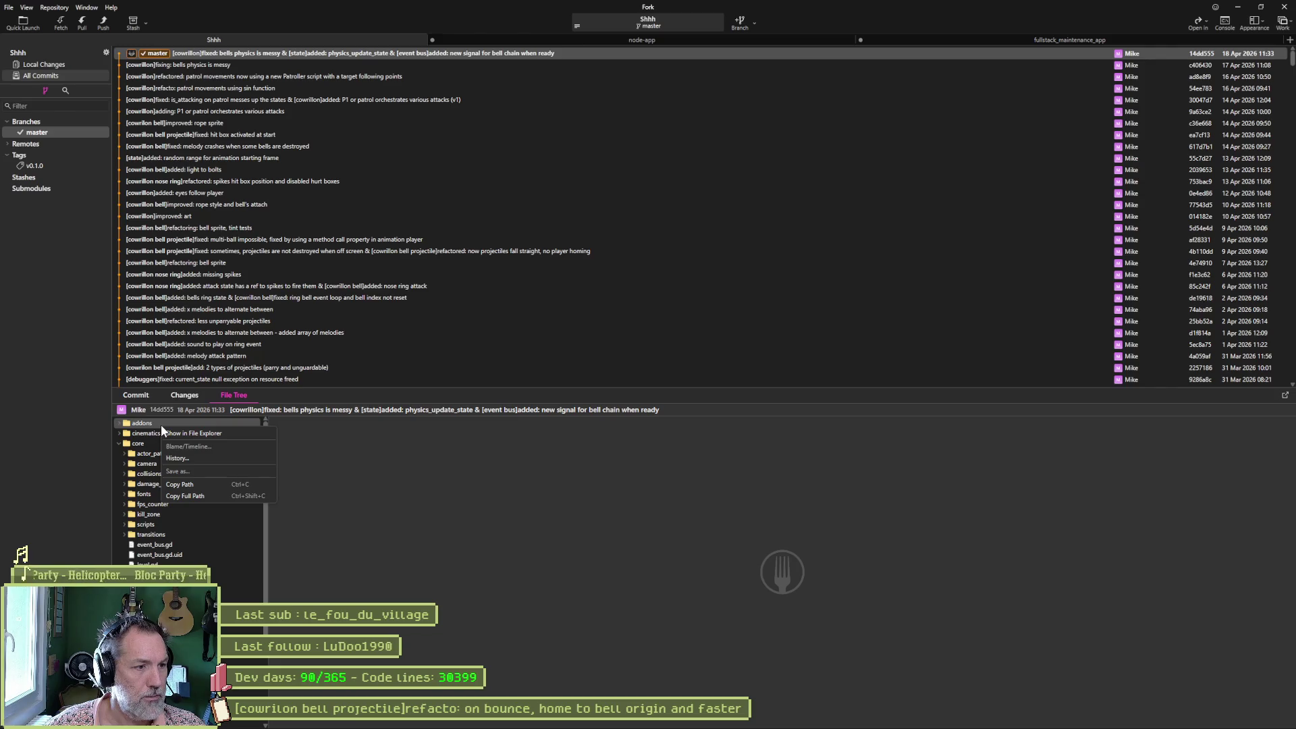
{"action": "left_click", "coordinate": [379, 458]}
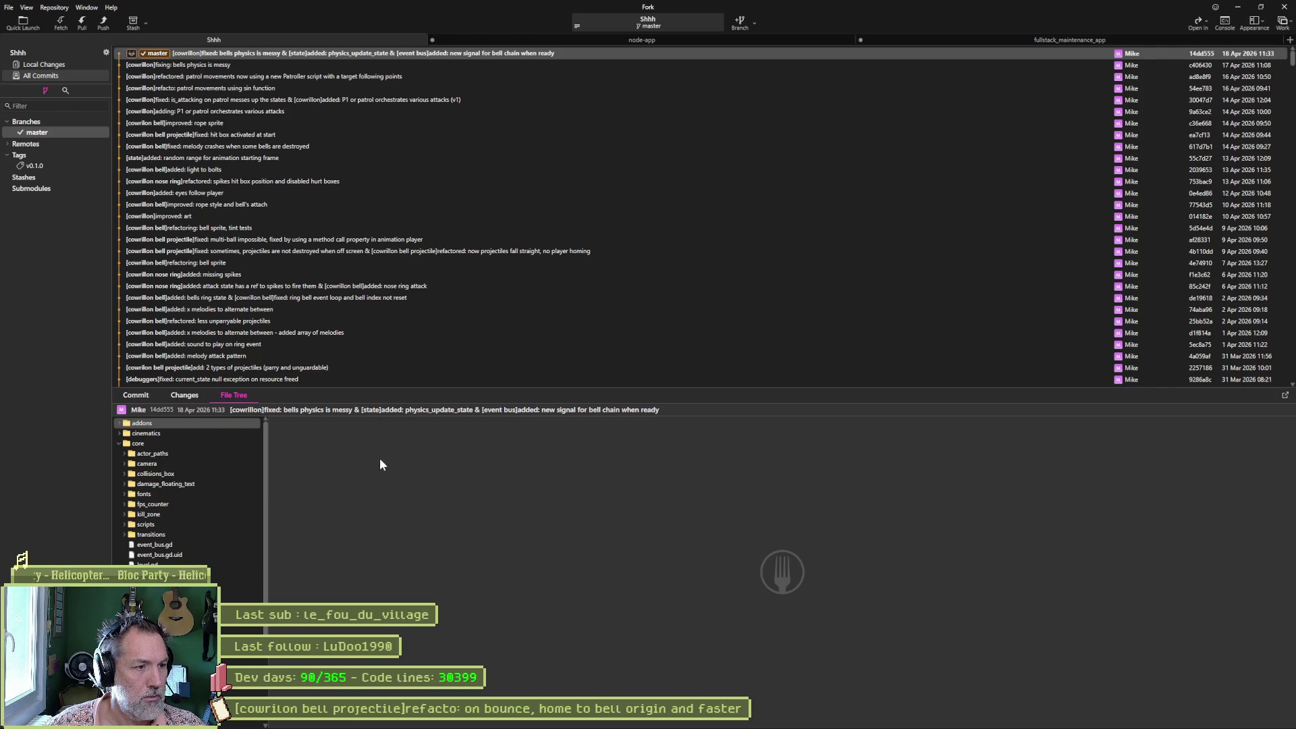
Collapse the core folder and expand entities > enemies in the commit's file tree.
{"action": "left_click", "coordinate": [180, 444]}
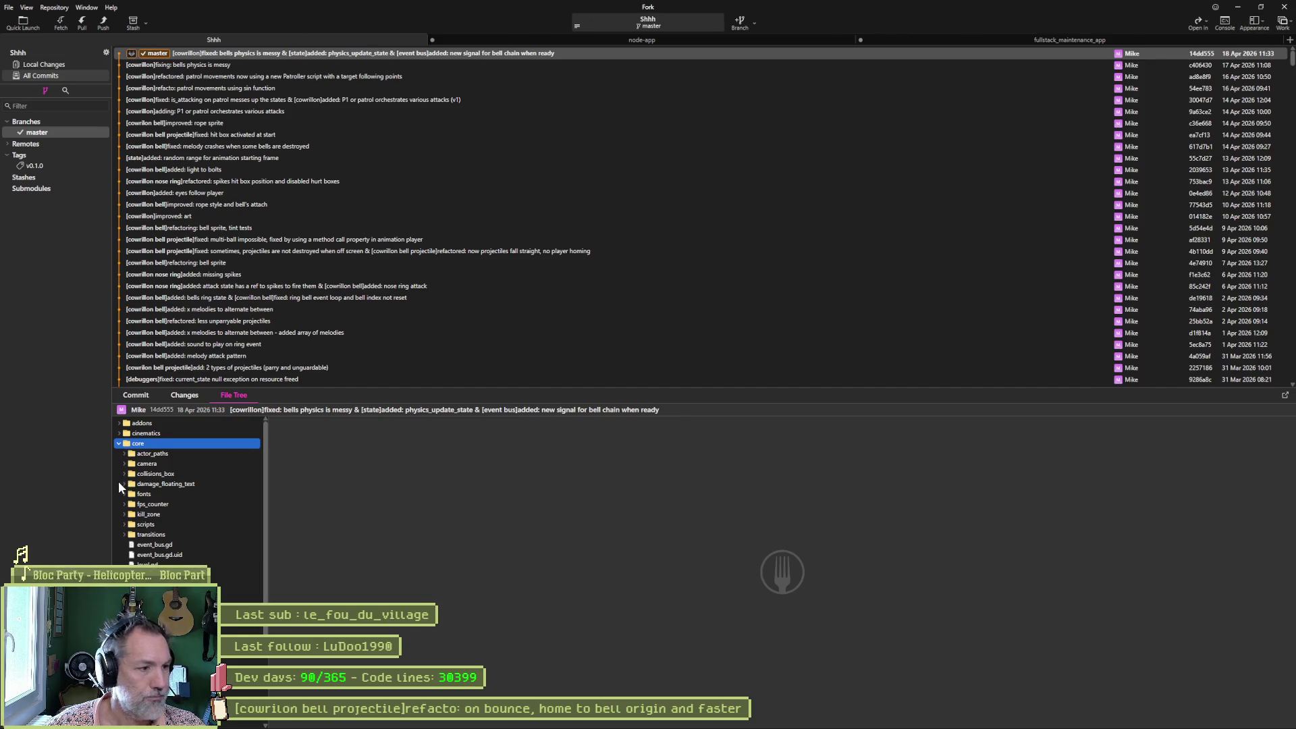
{"action": "left_click", "coordinate": [119, 444]}
{"action": "left_click", "coordinate": [119, 464]}
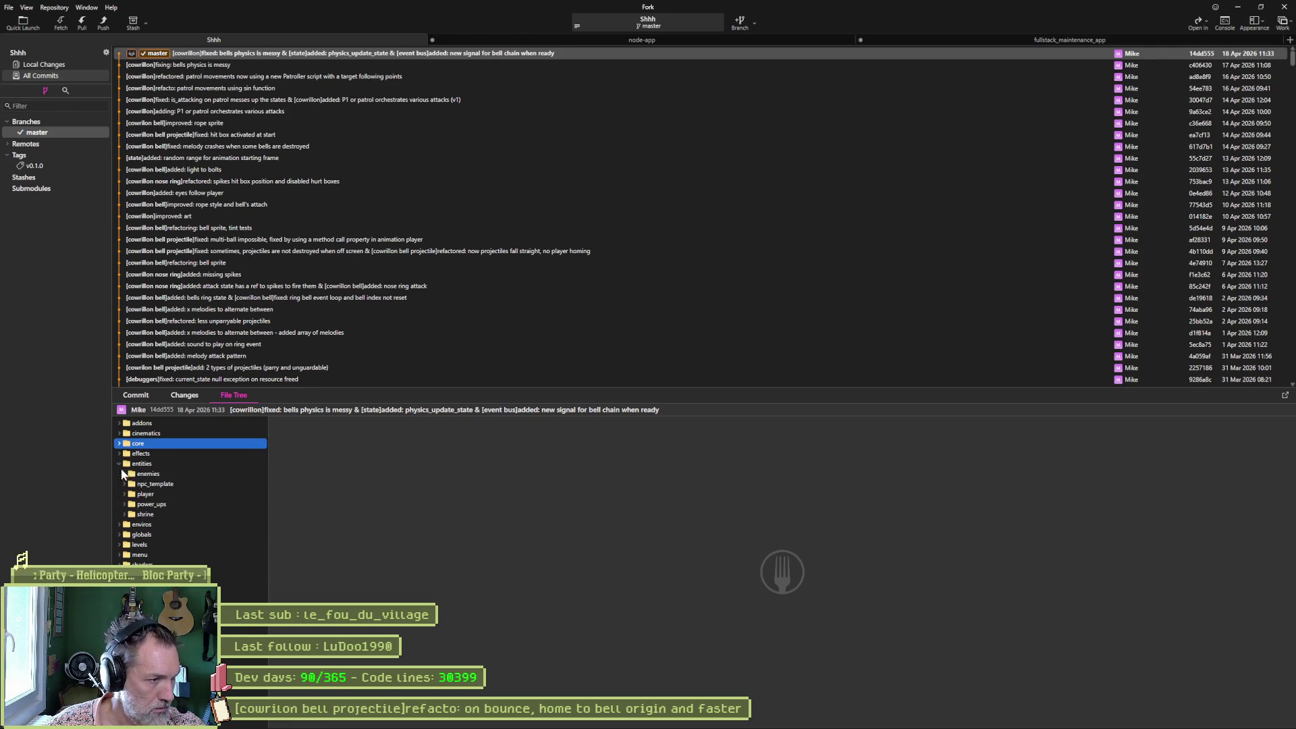
{"action": "left_click", "coordinate": [124, 474]}
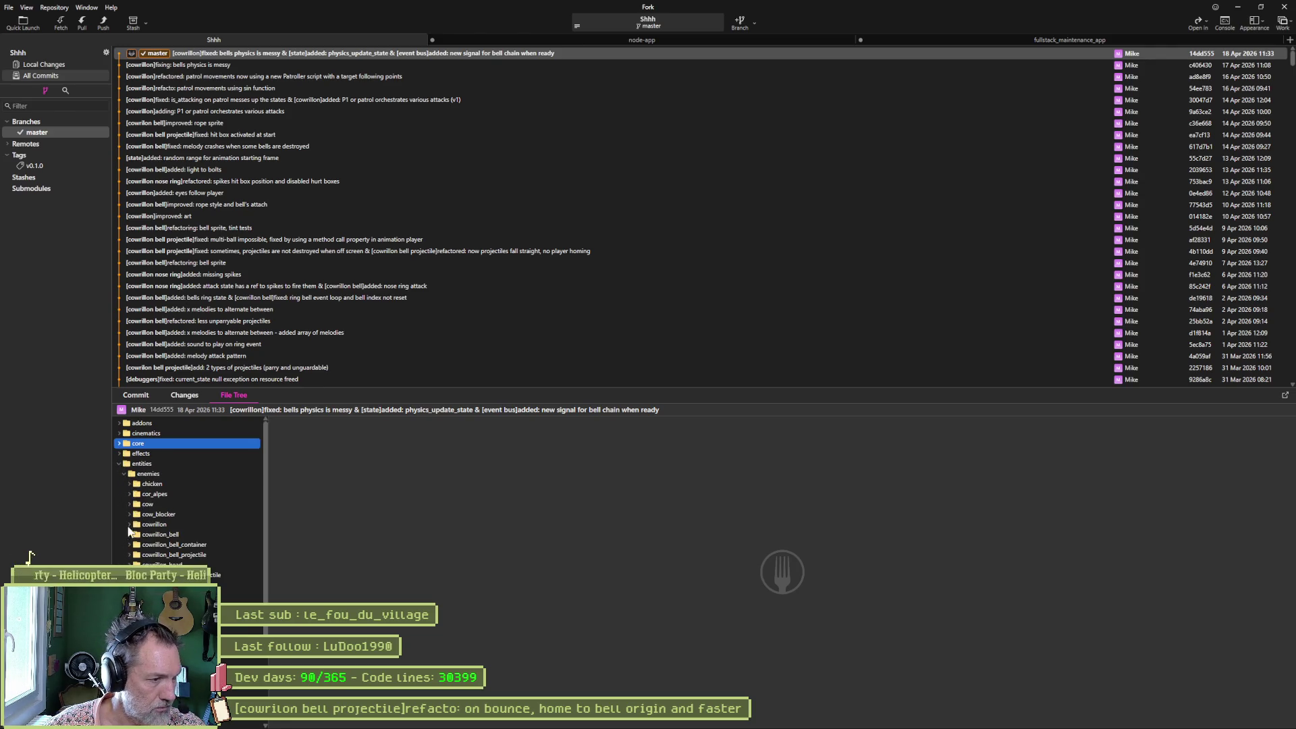
Locate the bounce state script in Godot's FileSystem, then return to Fork.
{"action": "key", "text": "alt+Tab"}
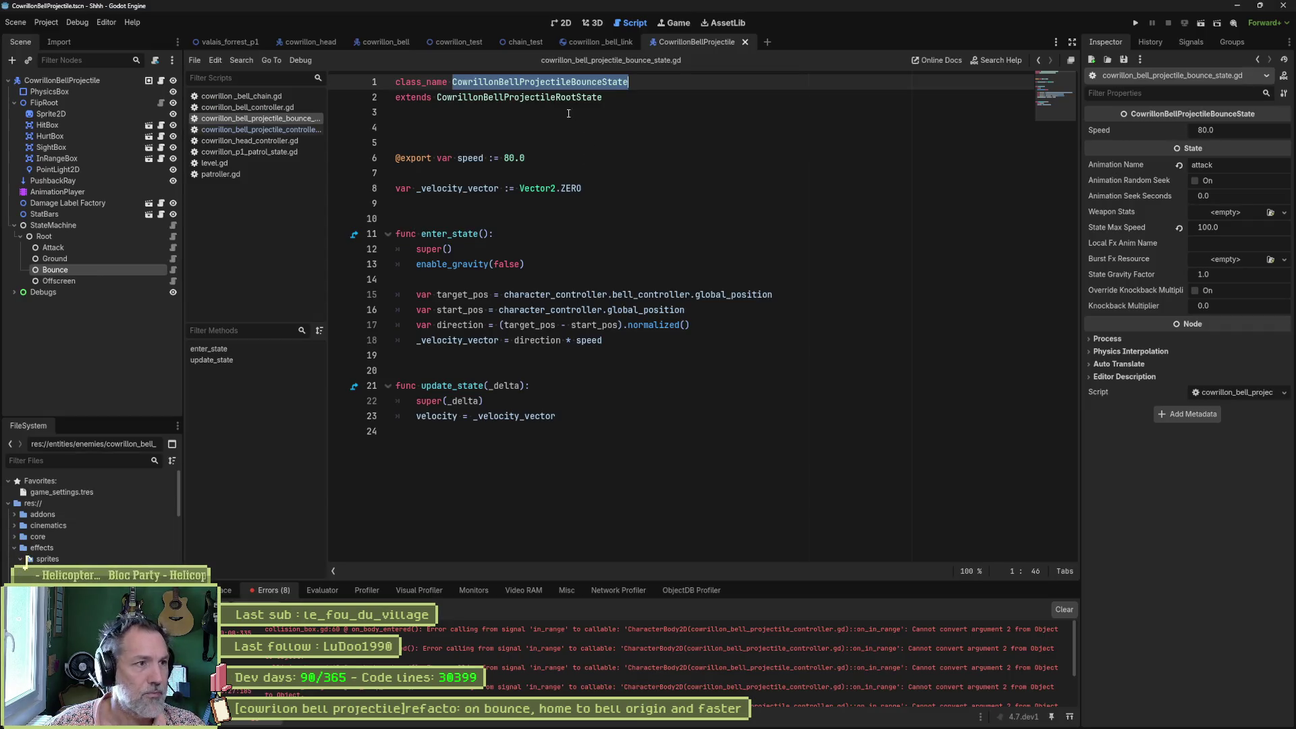
{"action": "right_click", "coordinate": [301, 120]}
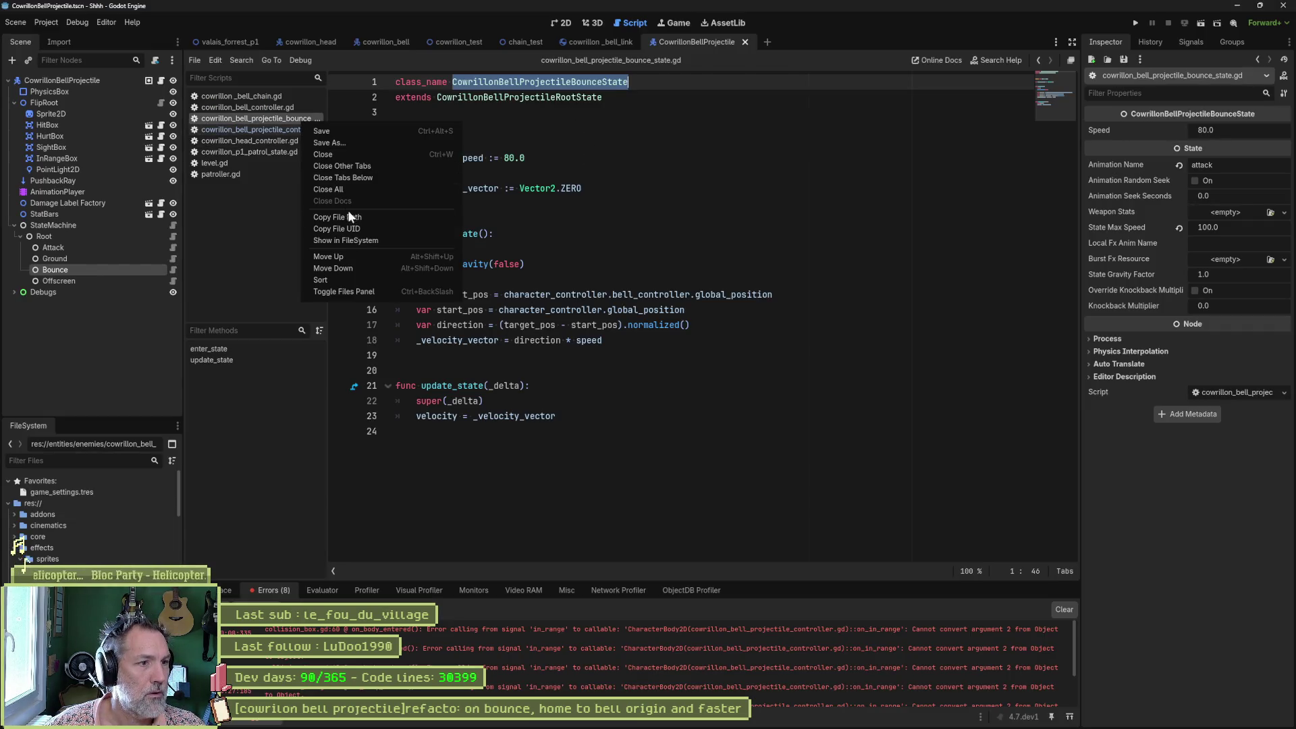
{"action": "left_click", "coordinate": [345, 240]}
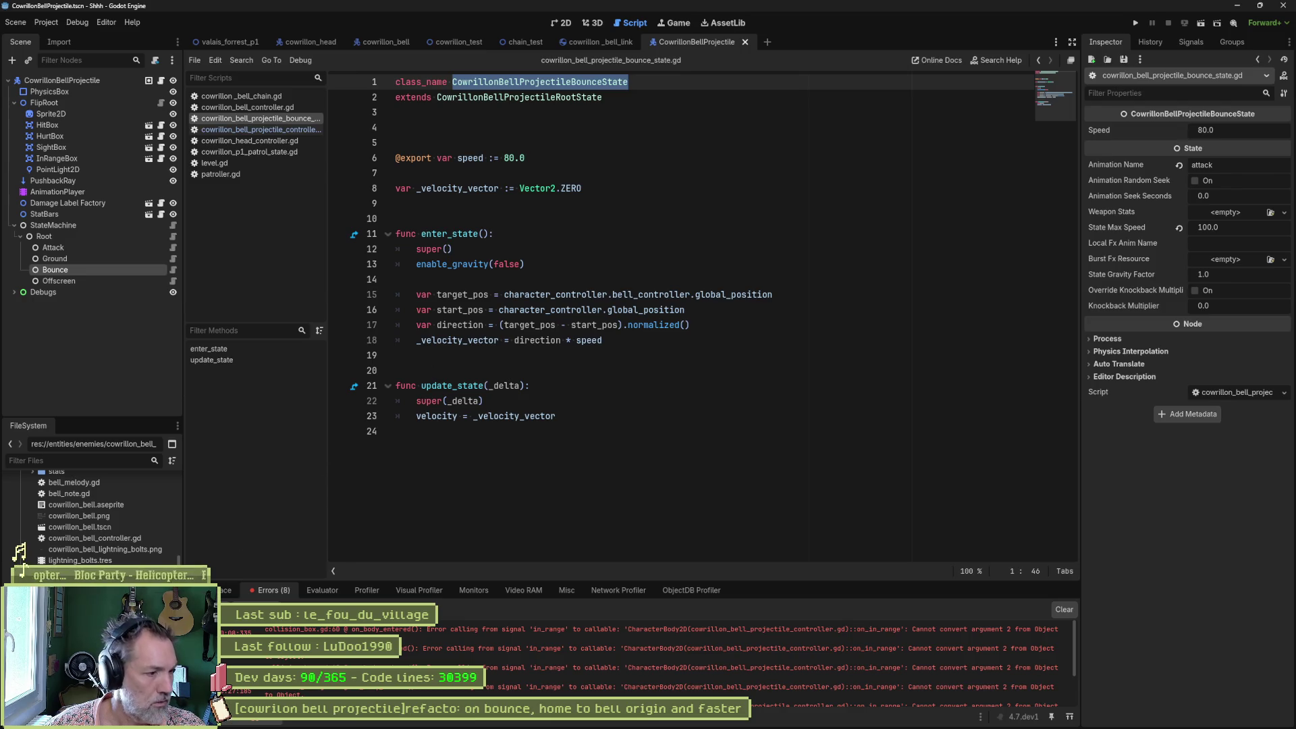
{"action": "key", "text": "alt+Tab"}
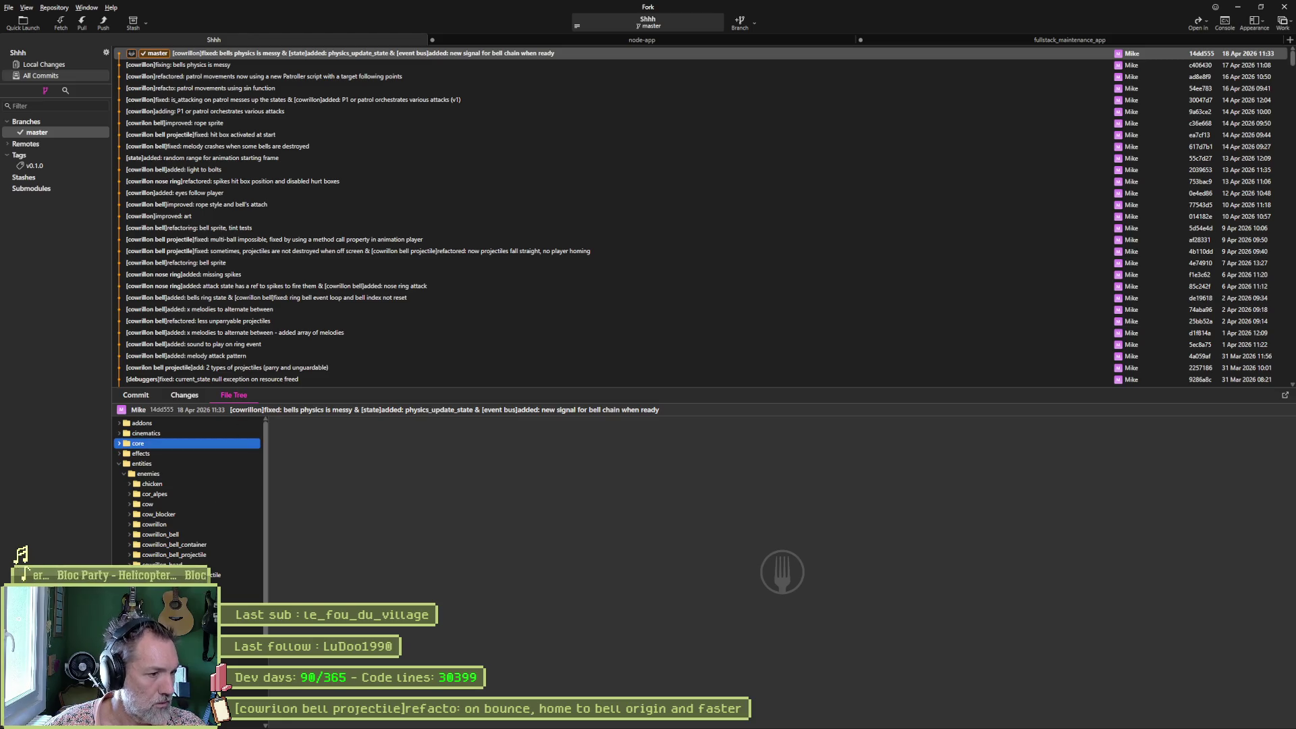
Expand cowrillon_bell_projectile > state_machines and open the bounce state script's history.
{"action": "left_click", "coordinate": [132, 558]}
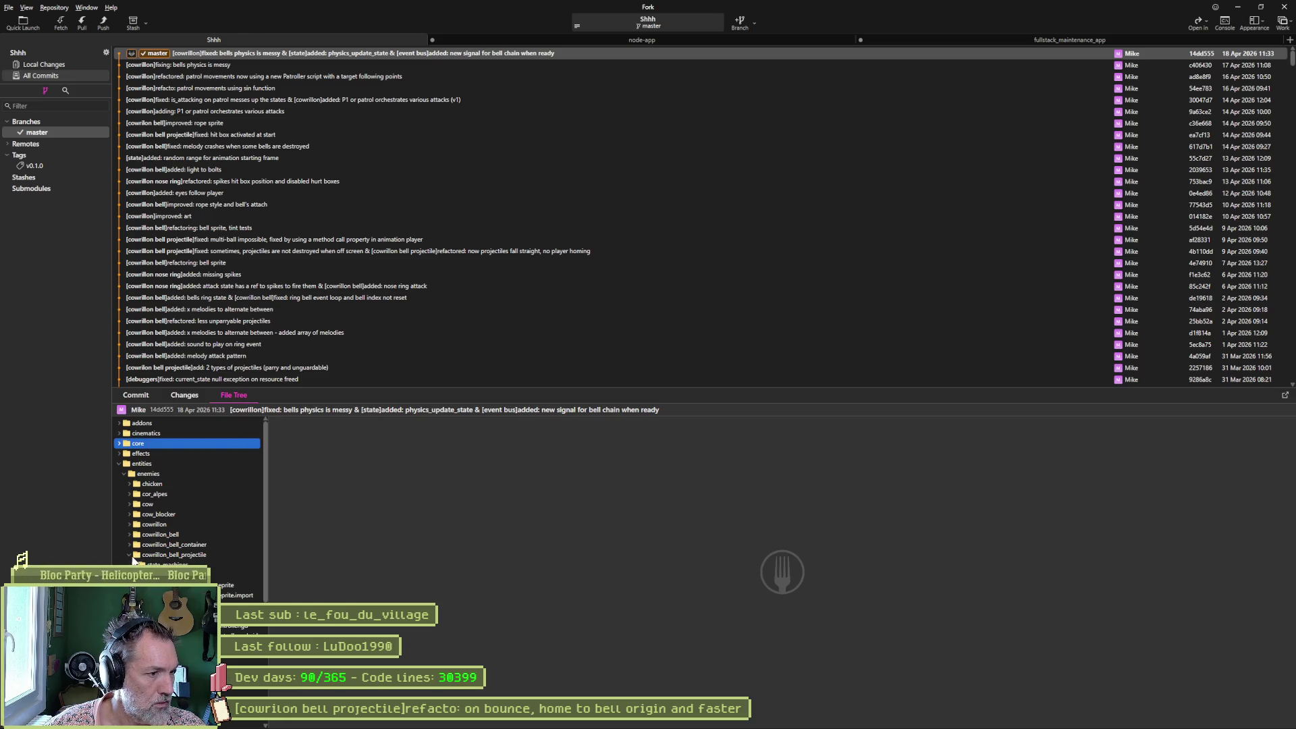
{"action": "left_click", "coordinate": [138, 564]}
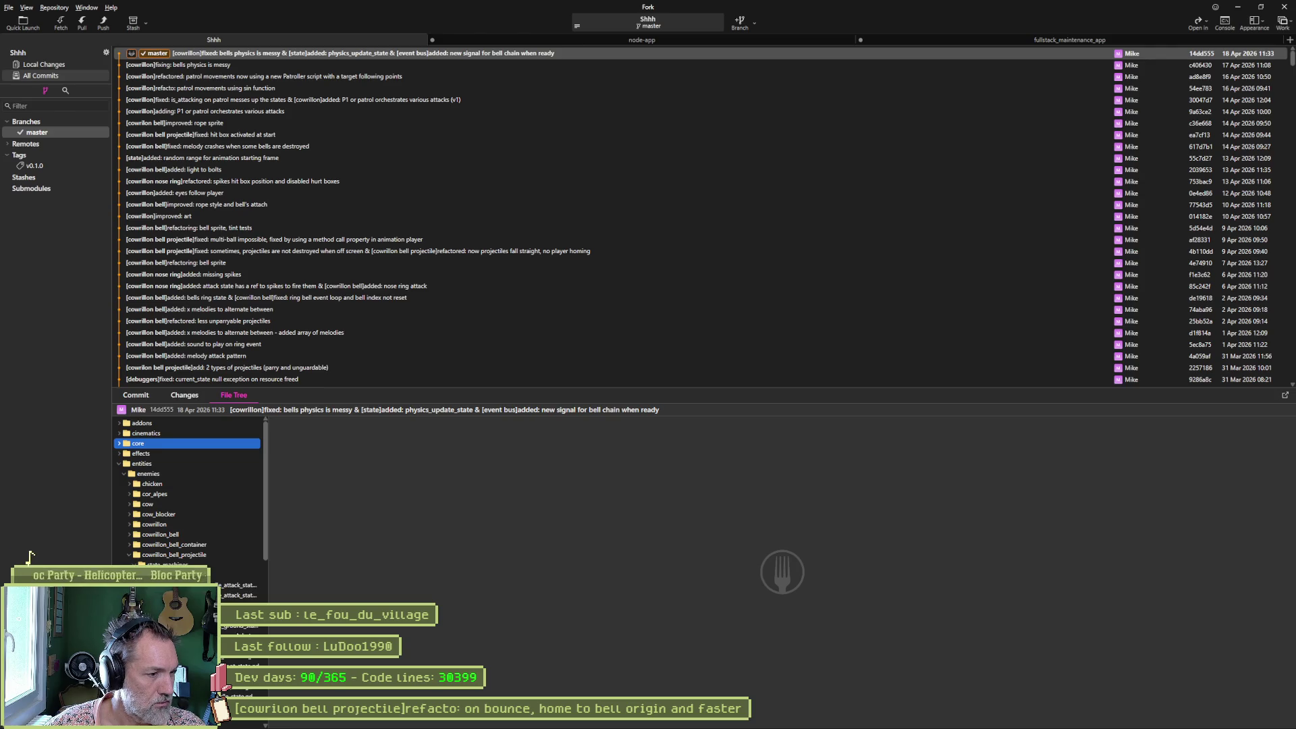
{"action": "left_click", "coordinate": [240, 624]}
{"action": "right_click", "coordinate": [241, 625]}
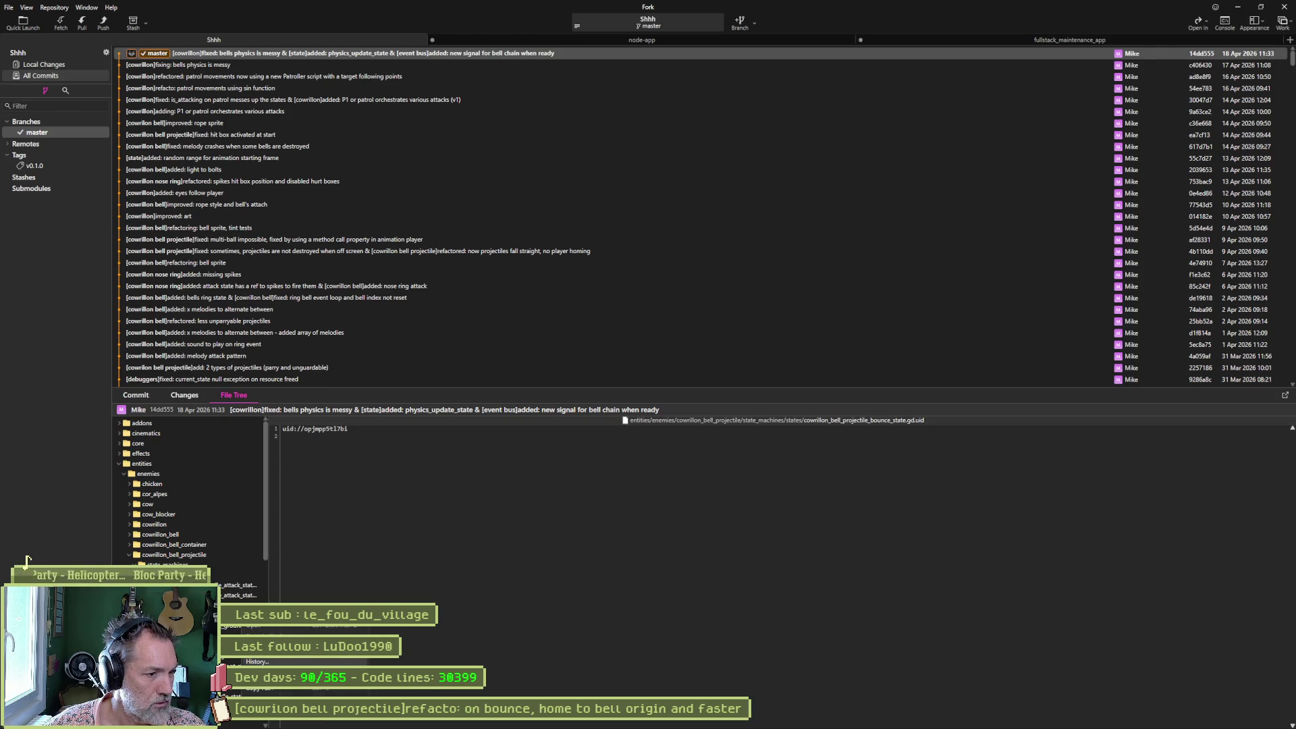
{"action": "left_click", "coordinate": [256, 662]}
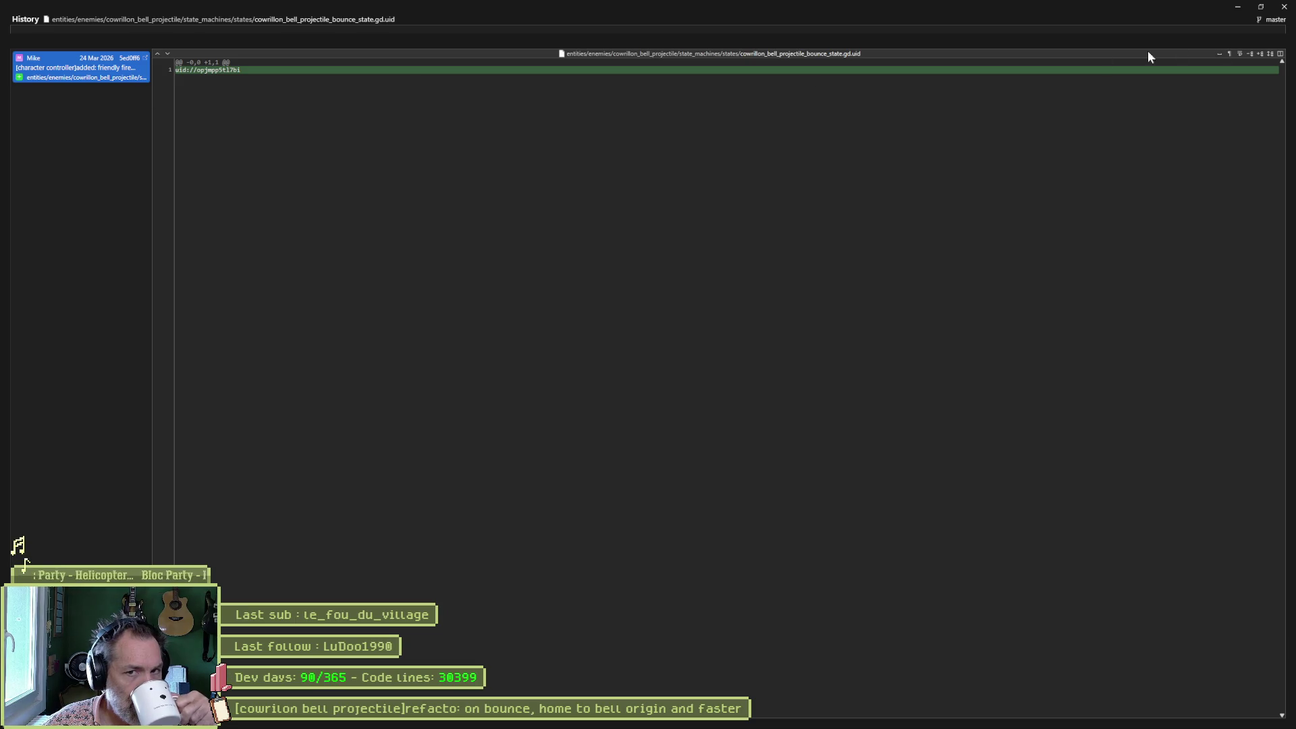
{"action": "left_click", "coordinate": [1284, 7]}
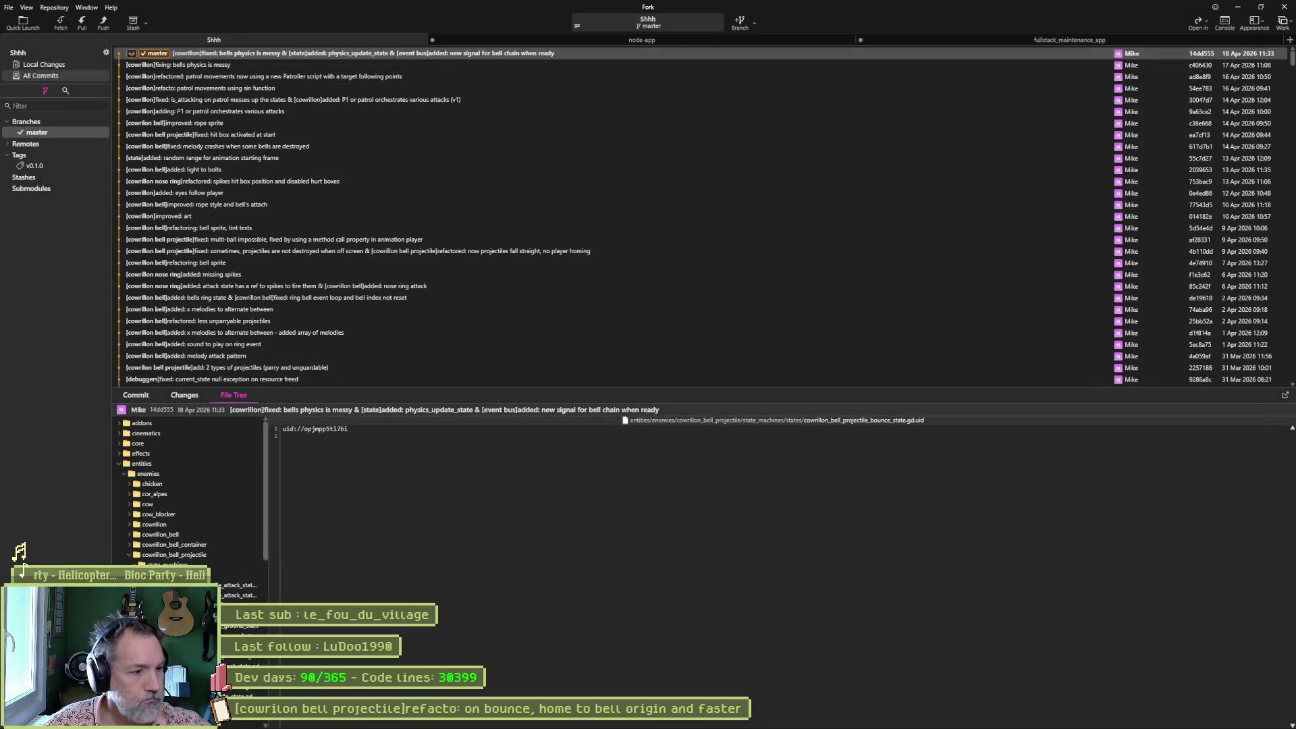
{"action": "key", "text": "Up"}
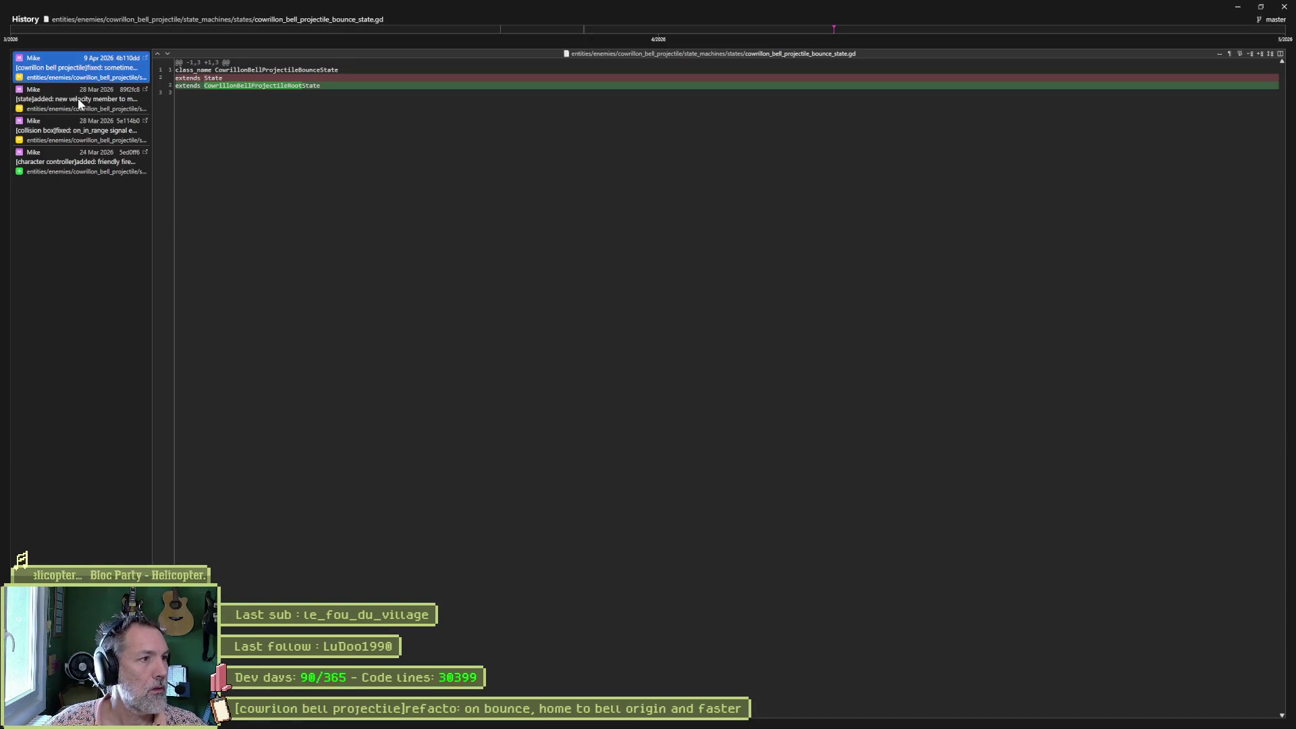
Compare the 28 Mar, 9 Apr, 89f2fc8 and 5e114b0 commits, selecting the old bell_controller move_toward lines.
{"action": "left_click", "coordinate": [78, 101]}
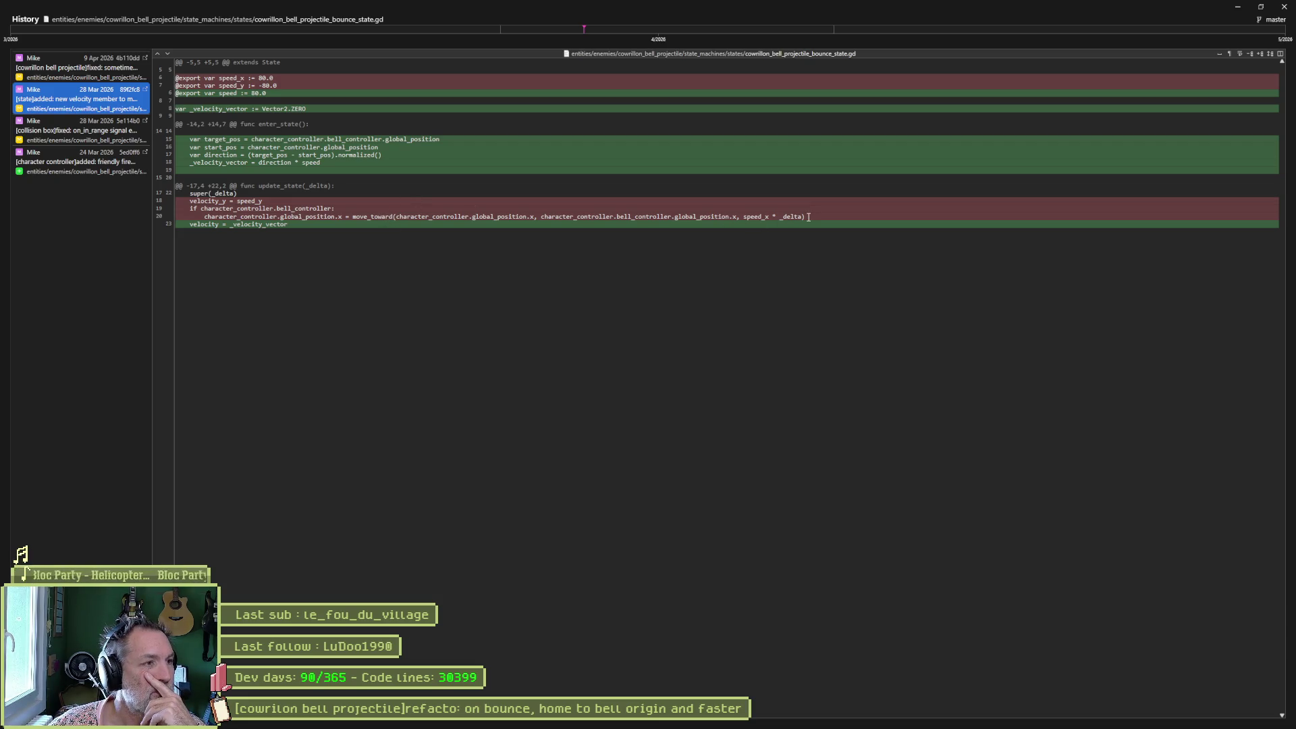
{"action": "left_click", "coordinate": [96, 68]}
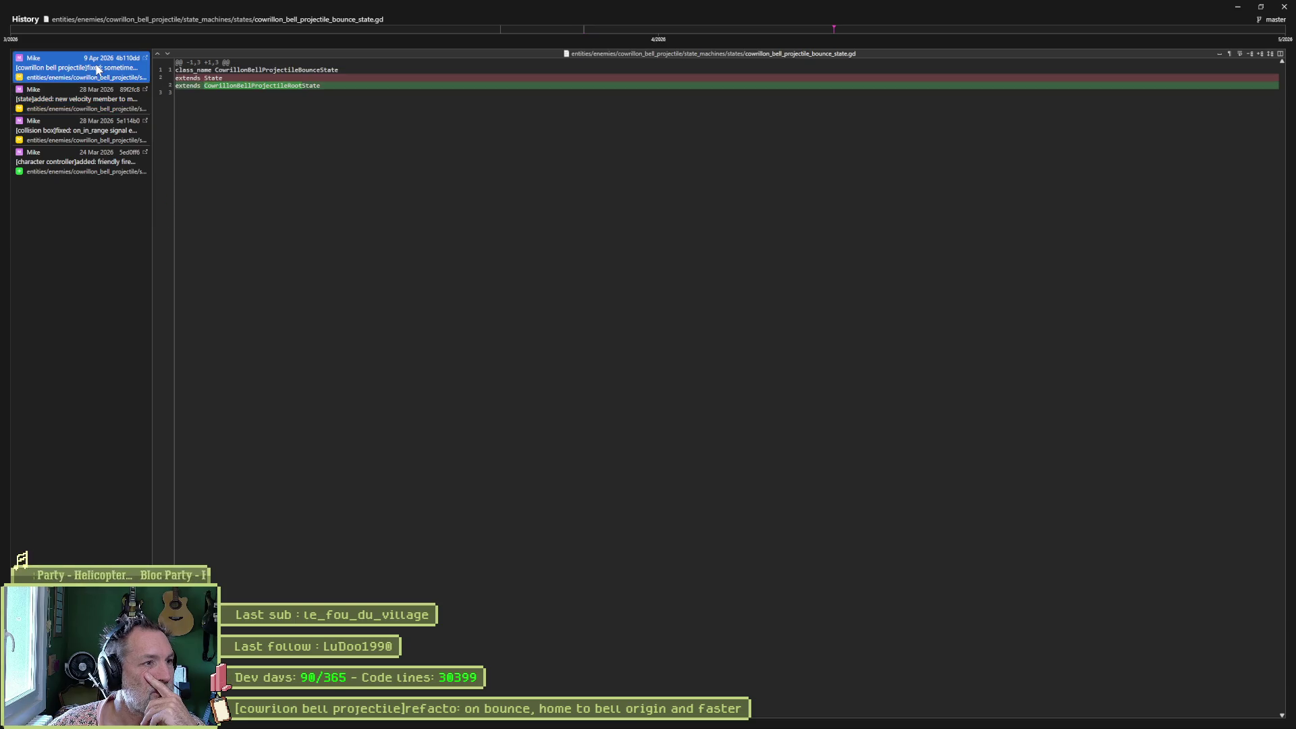
{"action": "left_click", "coordinate": [88, 94]}
{"action": "left_click", "coordinate": [81, 133]}
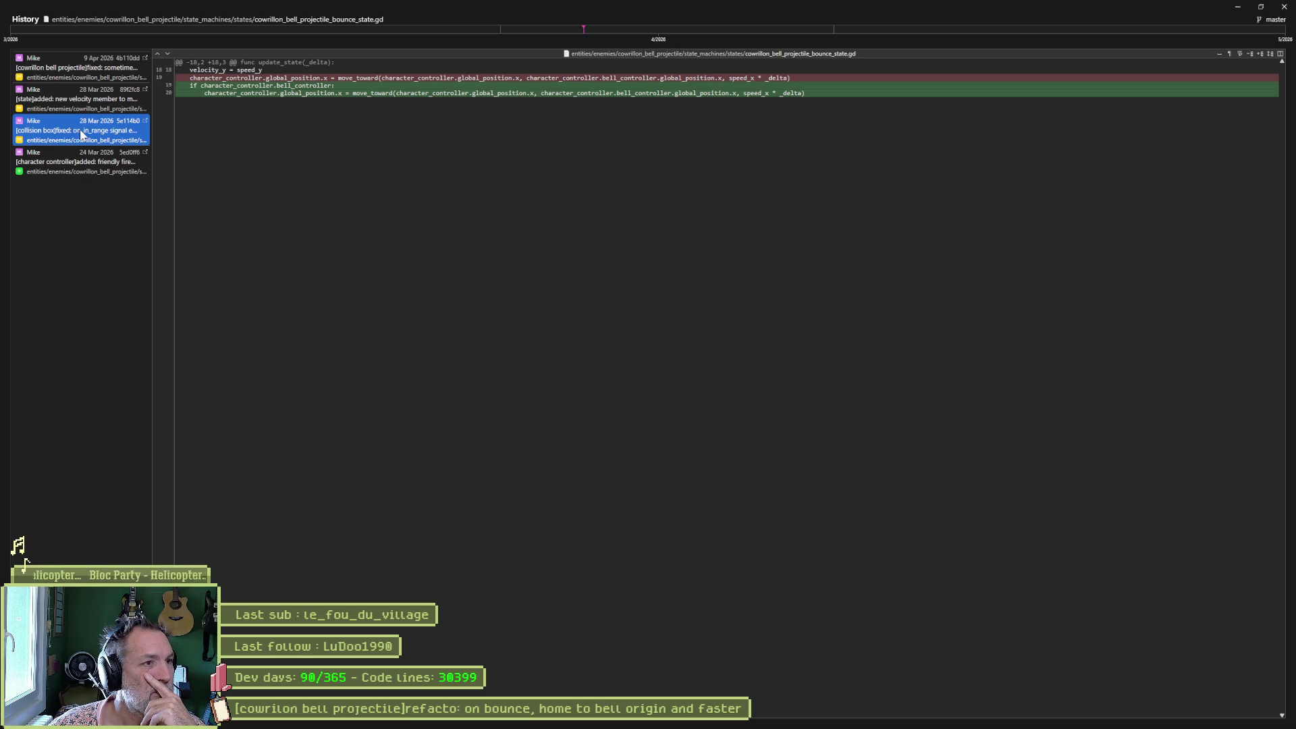
{"action": "left_click_drag", "start_coordinate": [805, 98], "coordinate": [177, 85]}
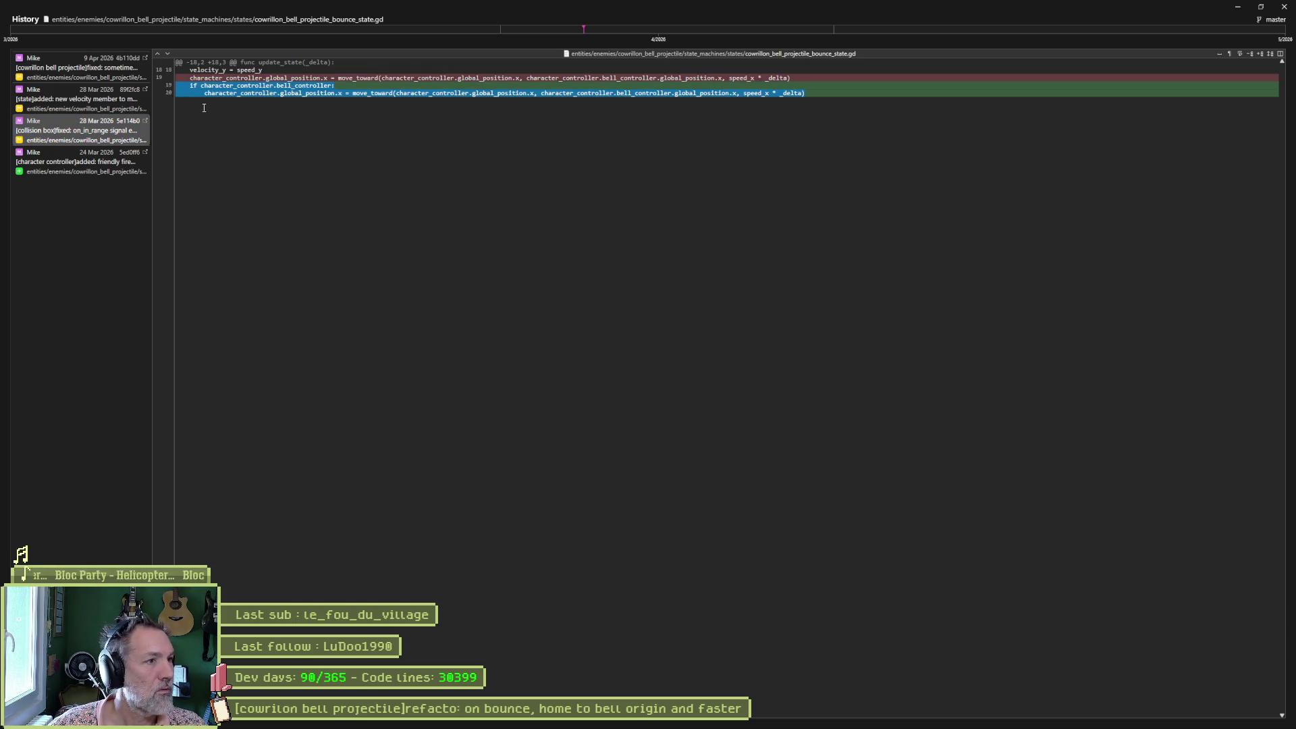
{"action": "left_click", "coordinate": [1238, 7]}
{"action": "left_click", "coordinate": [504, 205]}
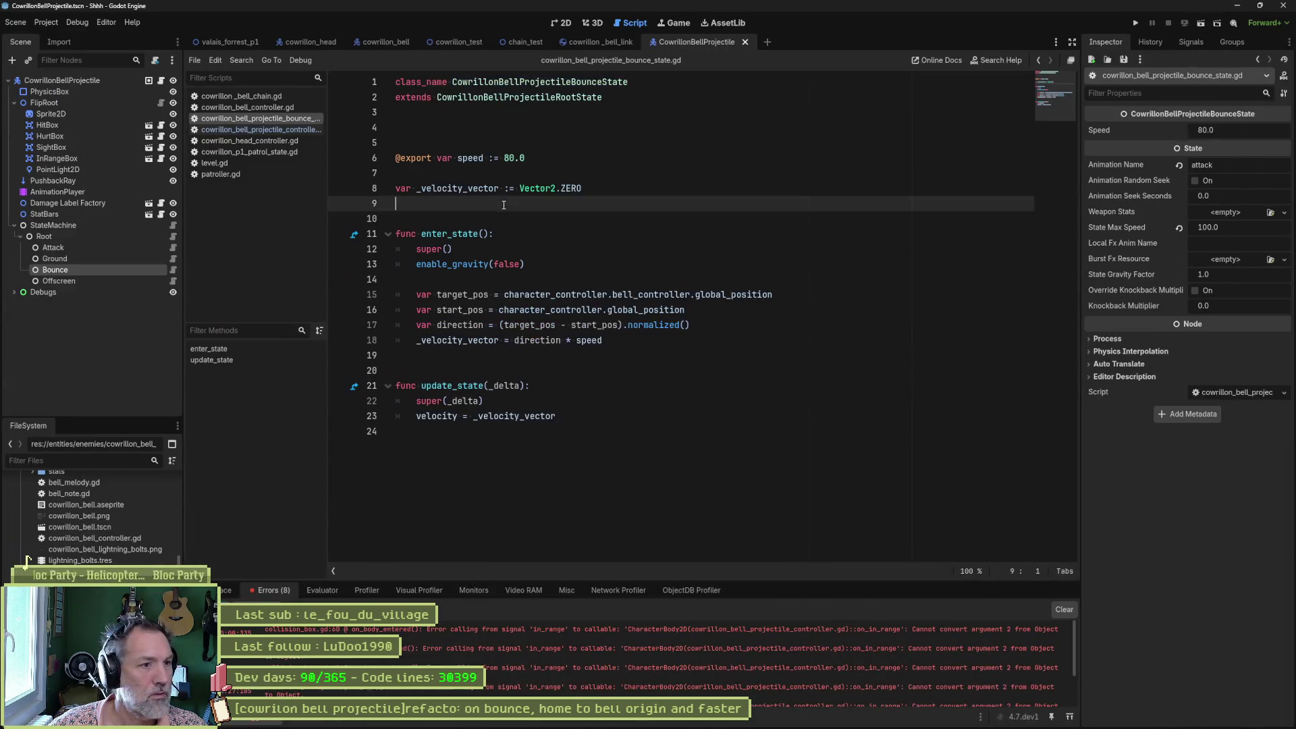
Paste the old bell_controller move_toward lines after the velocity line in update_state.
{"action": "left_click", "coordinate": [434, 355]}
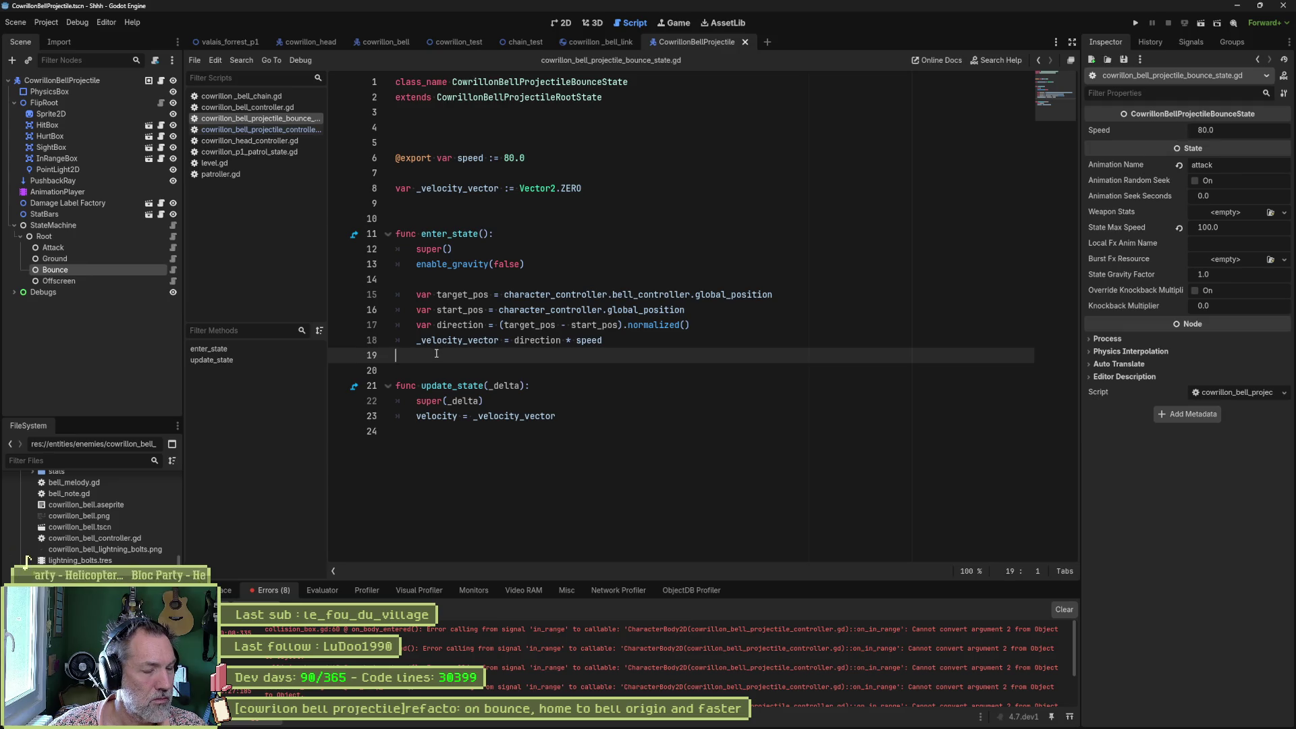
{"action": "left_click", "coordinate": [545, 432]}
{"action": "key", "text": "ctrl+v"}
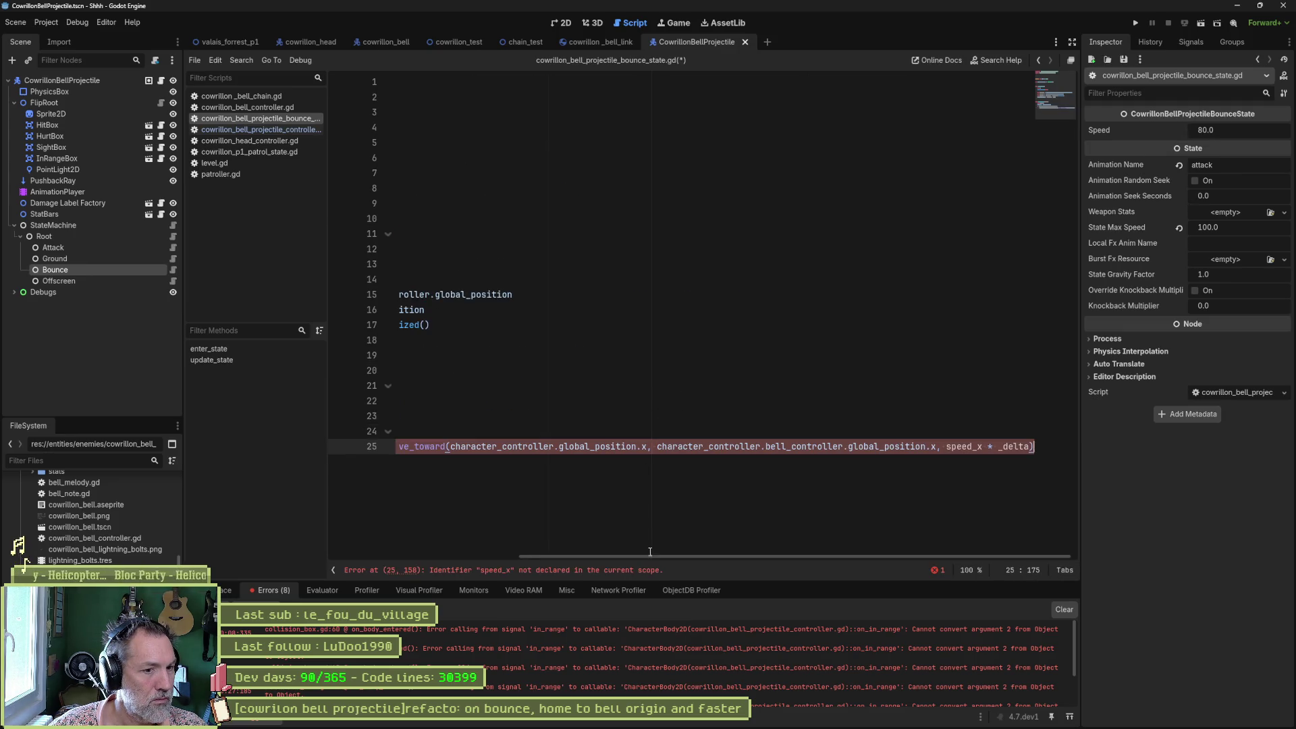
{"action": "left_click_drag", "start_coordinate": [517, 550], "coordinate": [332, 540]}
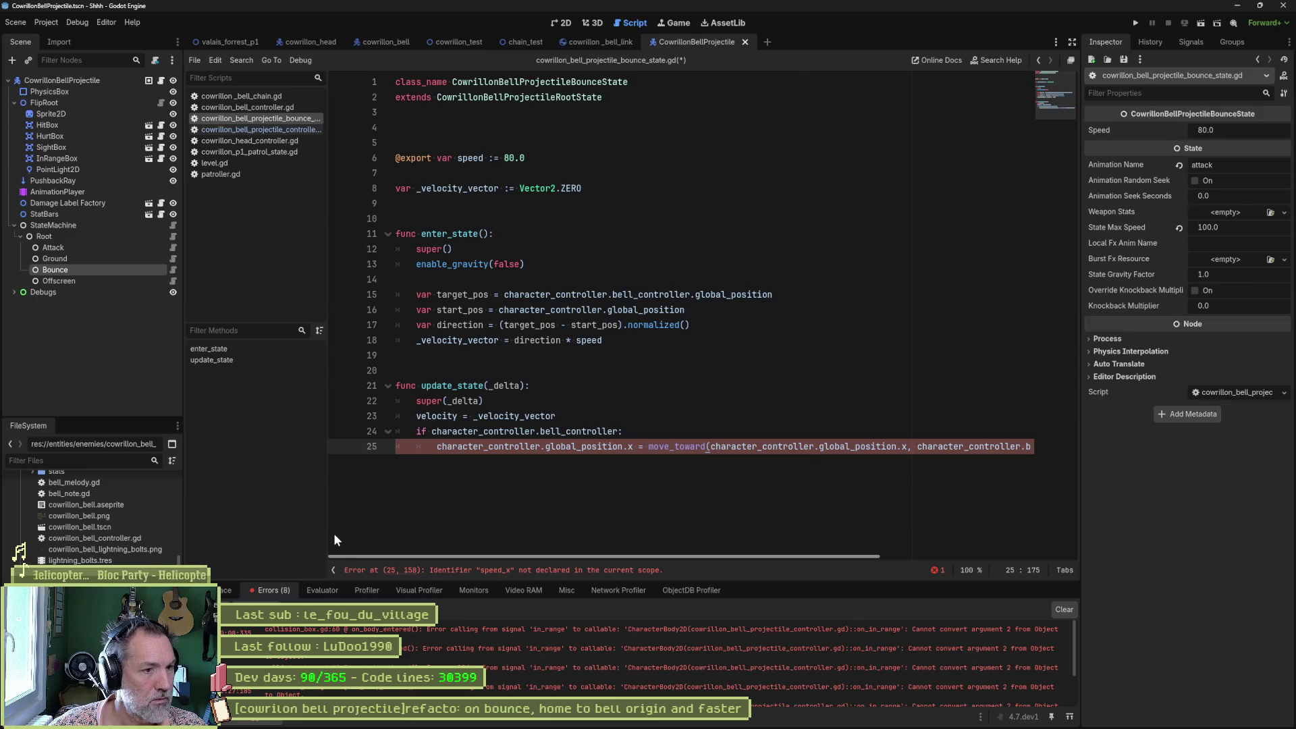
{"action": "key", "text": "alt+Tab"}
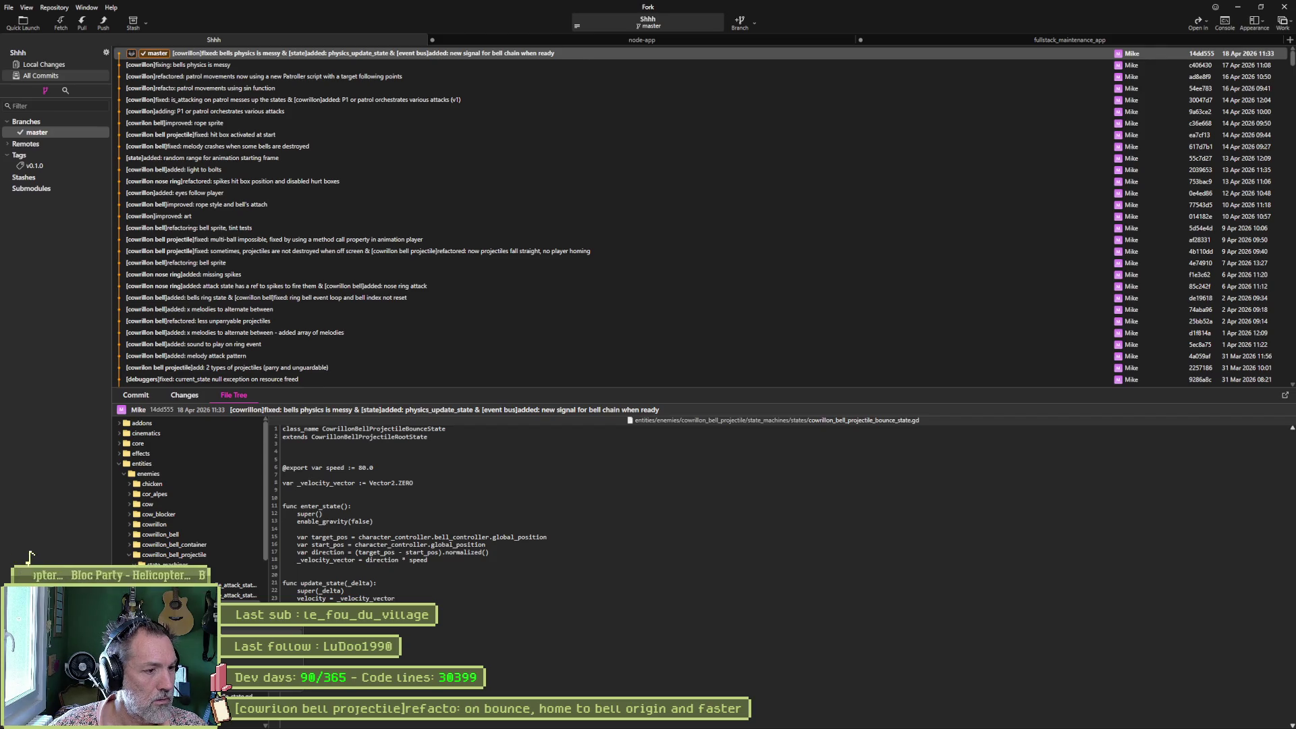
{"action": "key", "text": "ctrl+shift+b"}
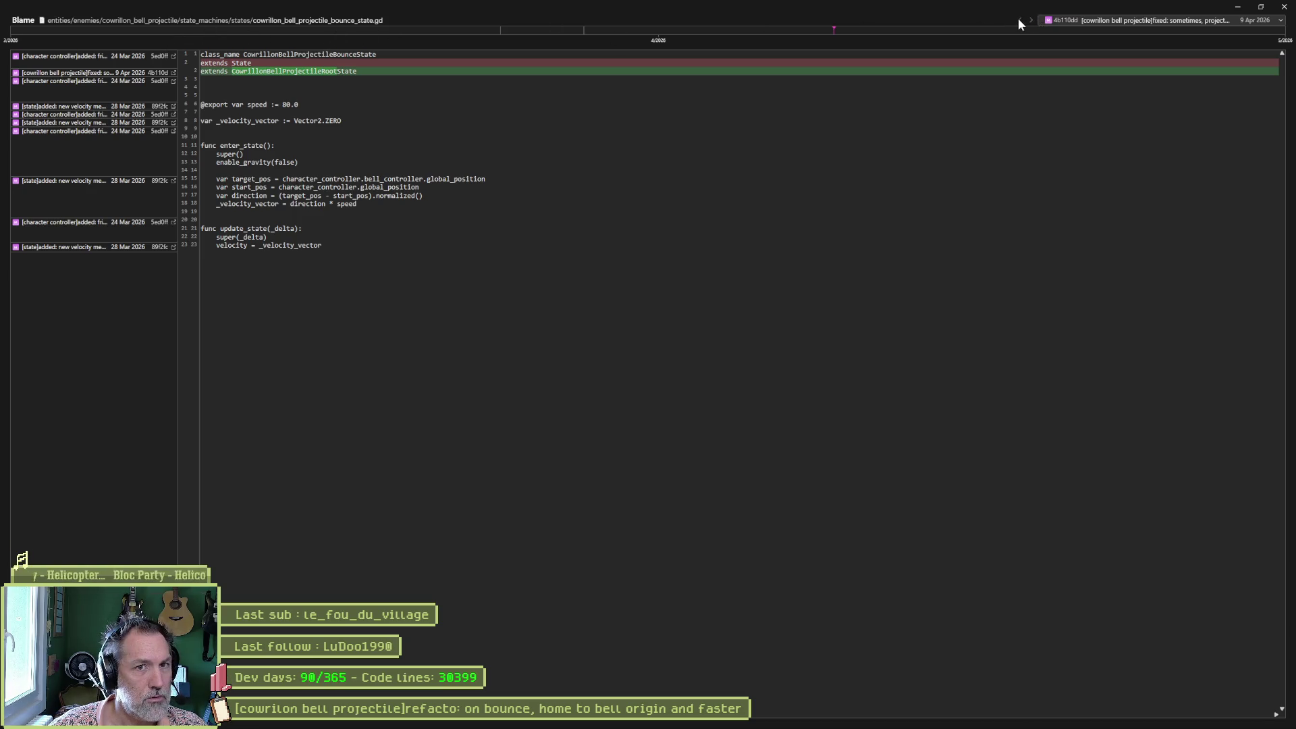
{"action": "left_click", "coordinate": [1084, 19]}
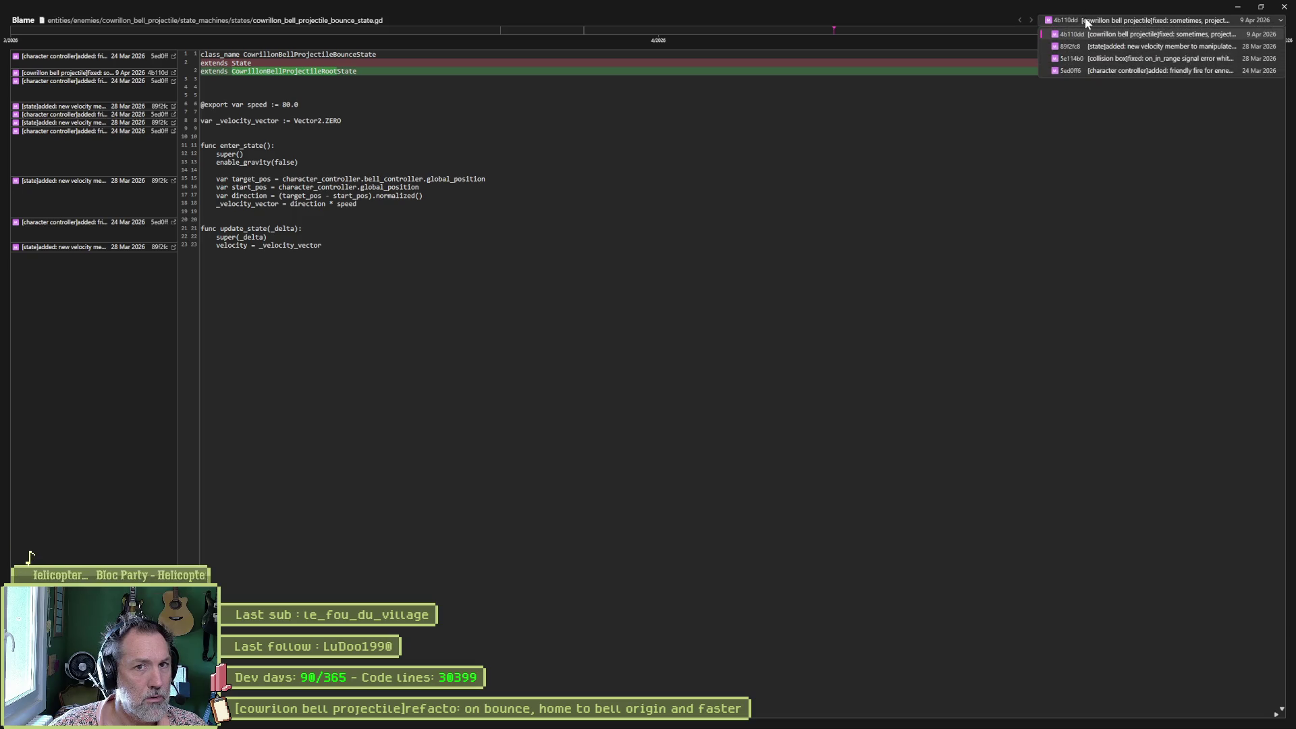
{"action": "left_click", "coordinate": [1088, 46]}
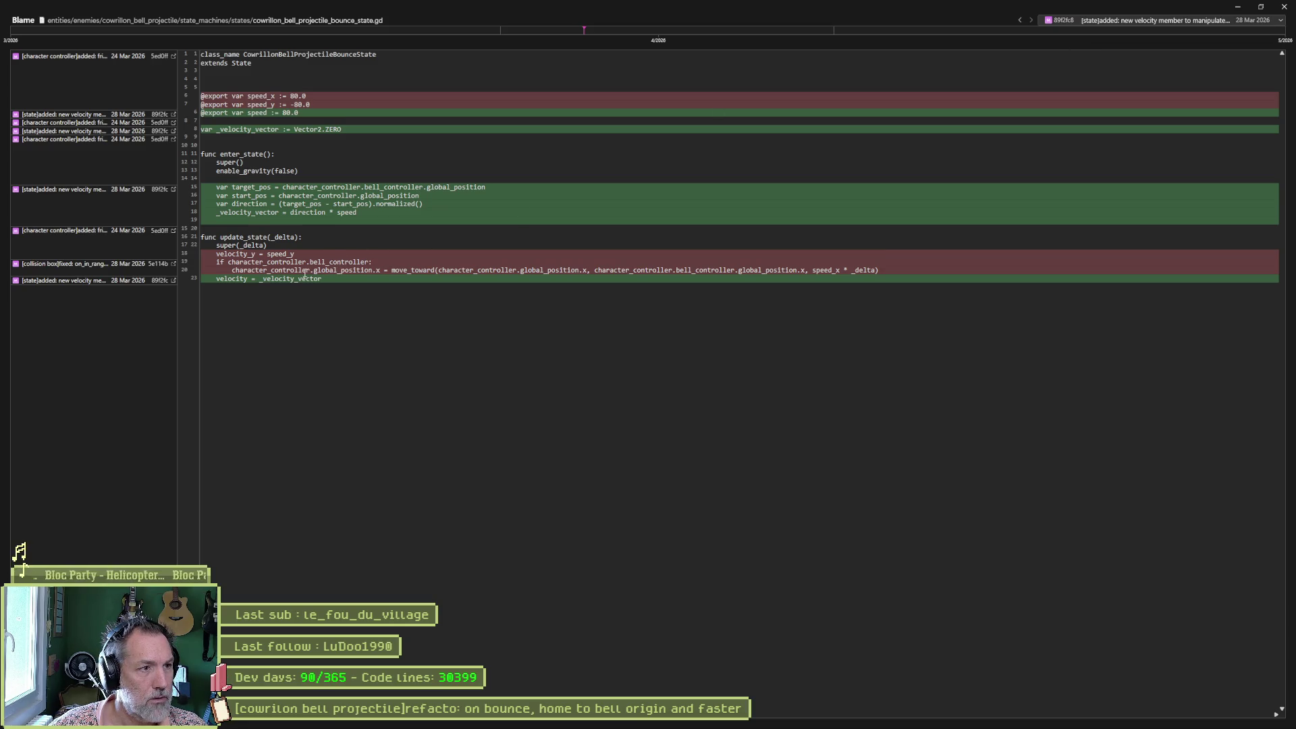
{"action": "left_click", "coordinate": [1237, 7]}
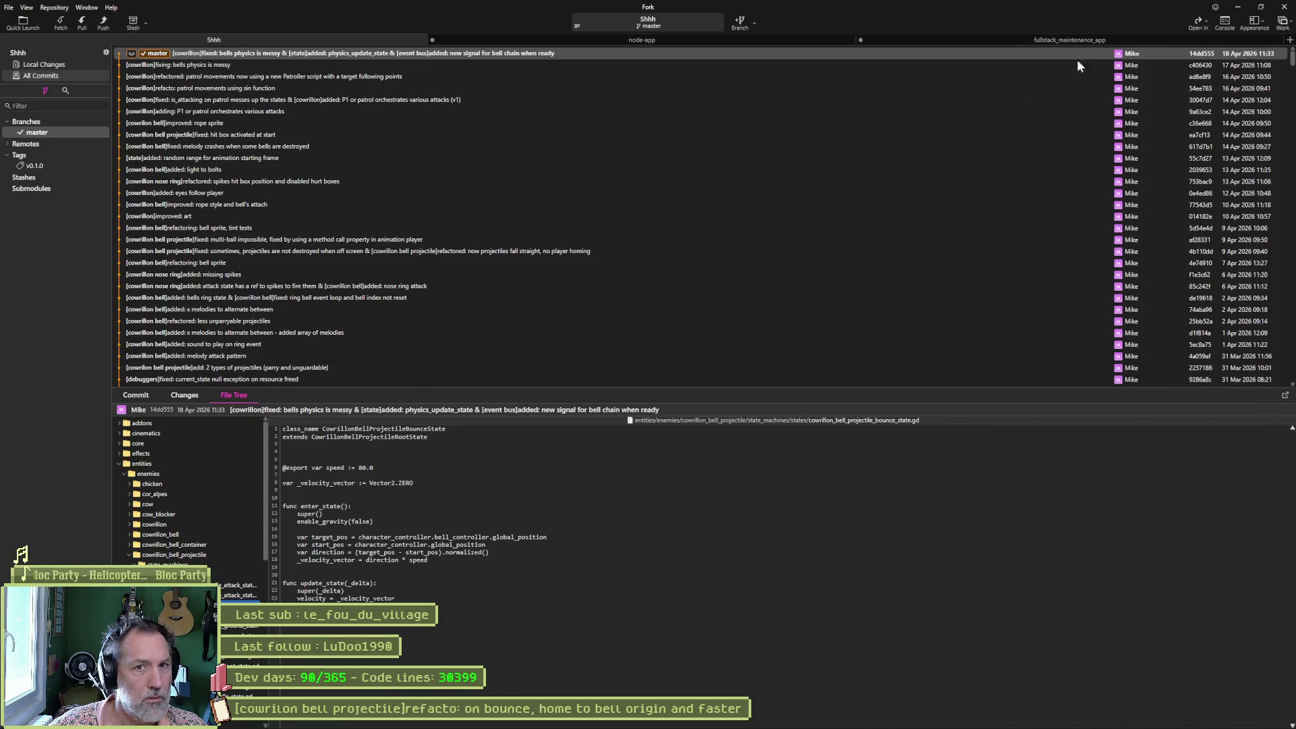
{"action": "left_click", "coordinate": [1239, 8]}
Find and select the old speed_x declaration in Fork's Blame view of the script.
{"action": "left_click", "coordinate": [580, 420]}
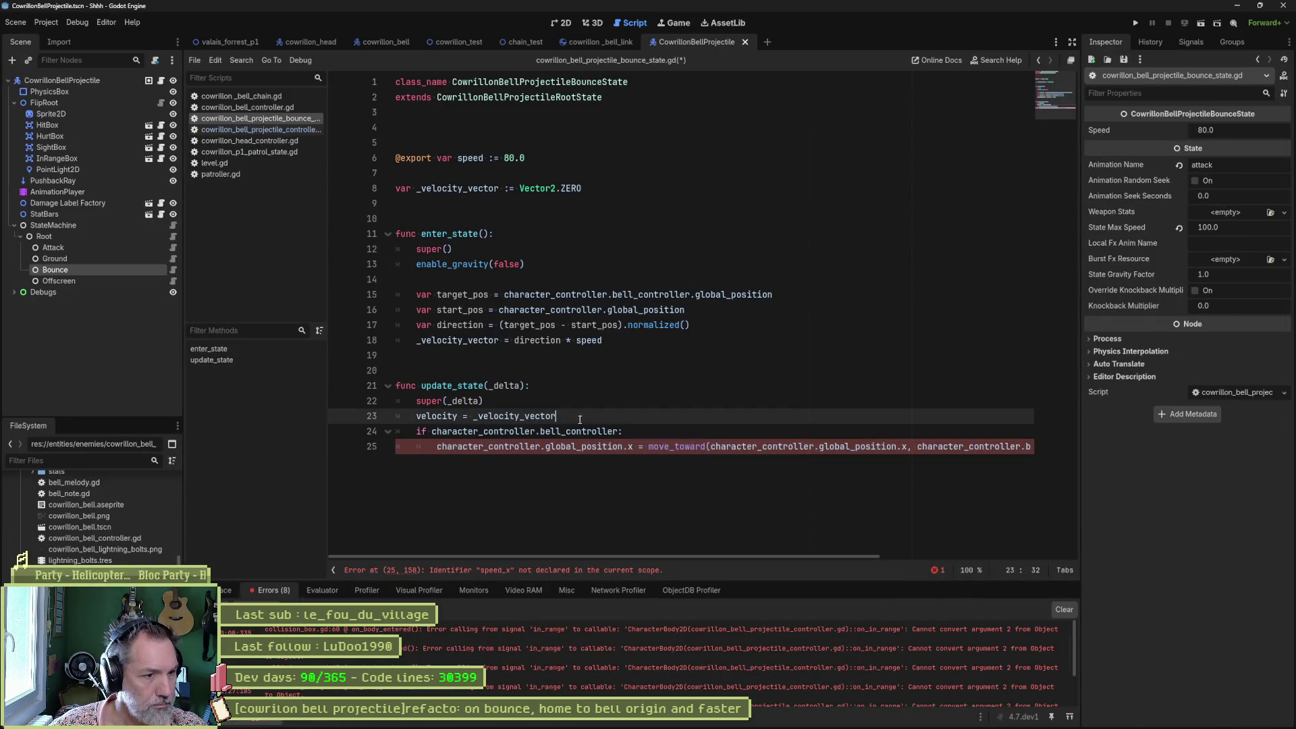
{"action": "key", "text": "Return"}
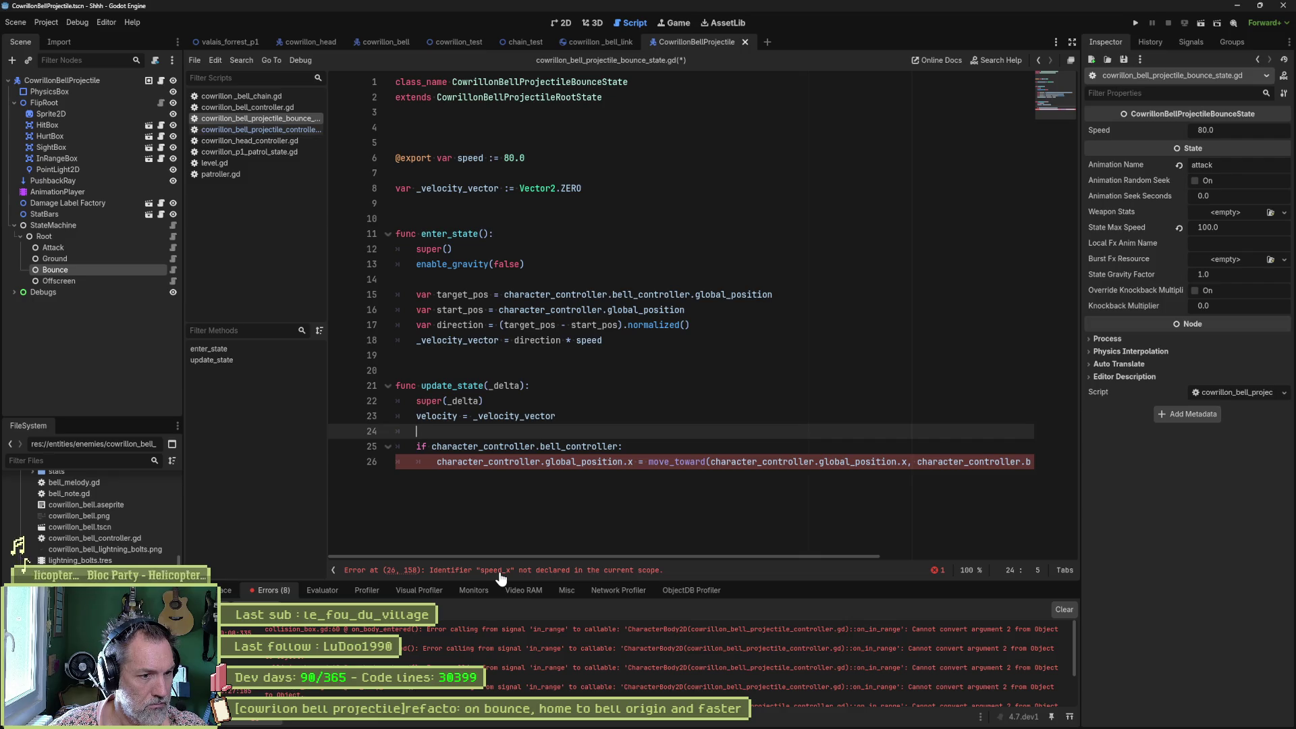
{"action": "key", "text": "alt+Tab"}
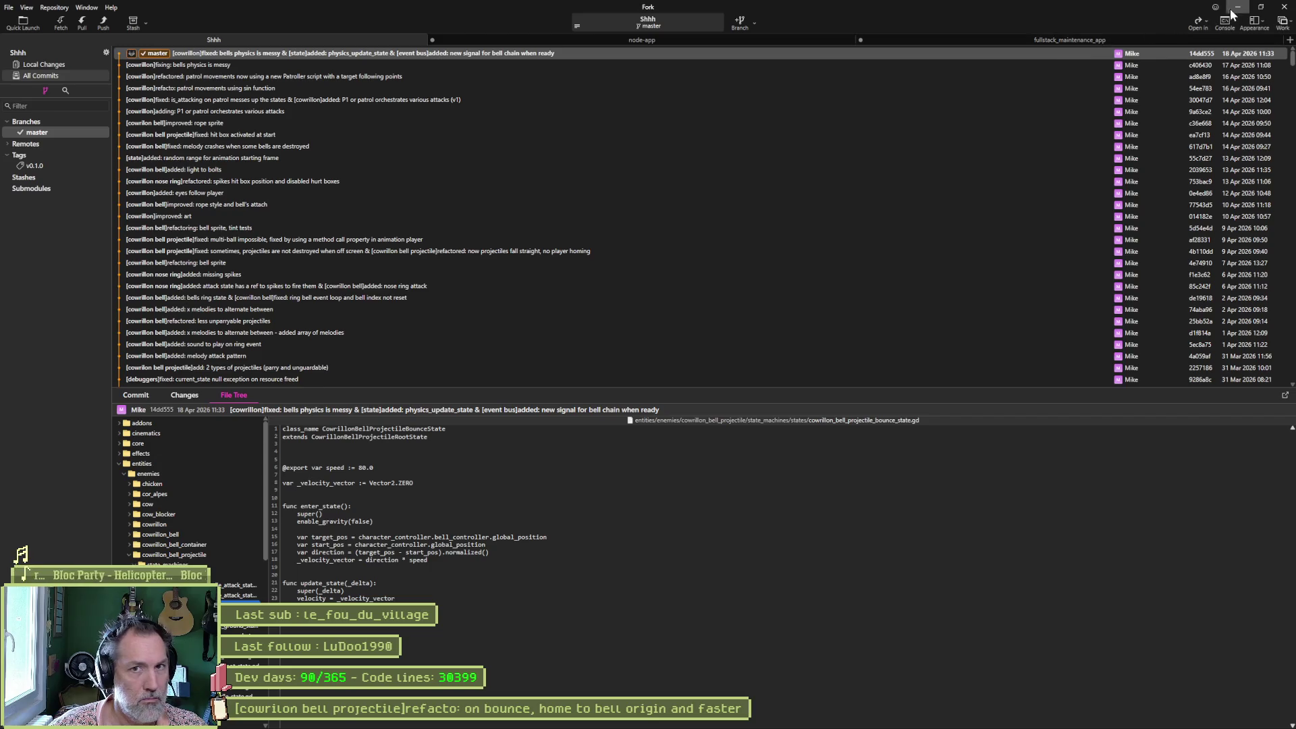
{"action": "key", "text": "alt+Tab"}
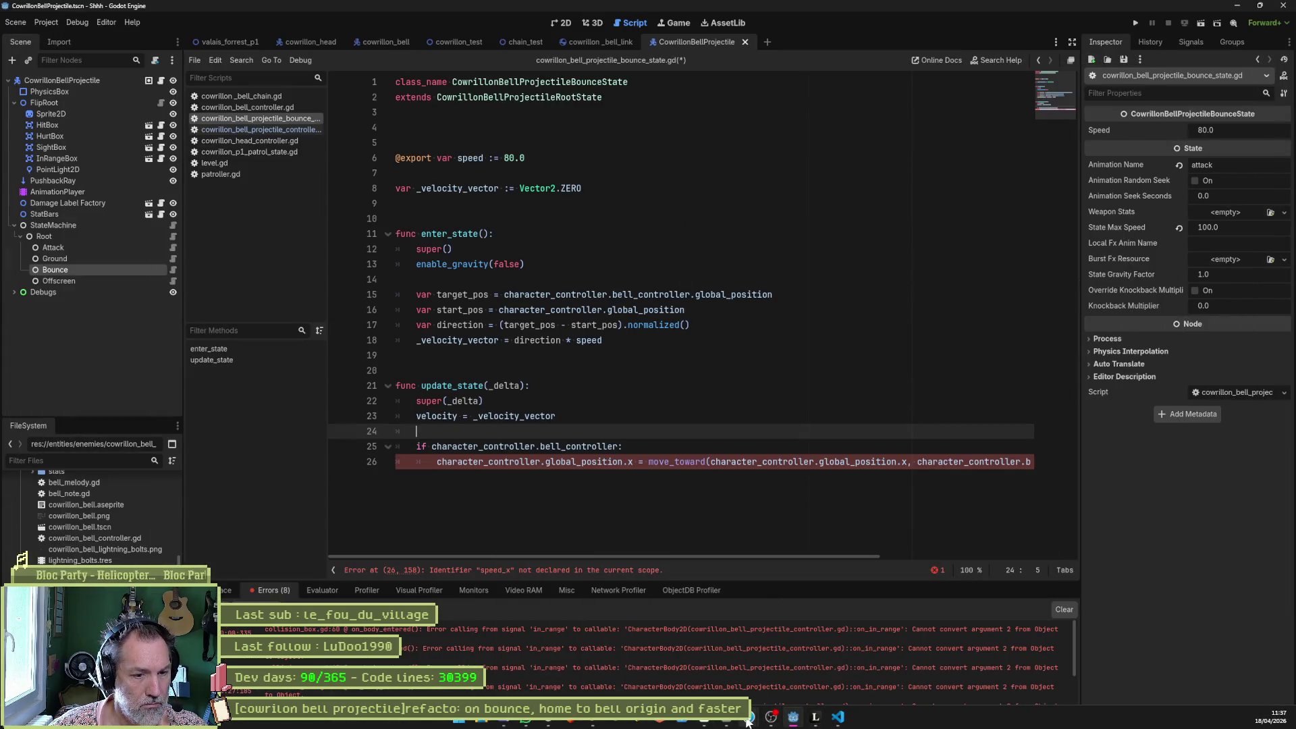
{"action": "mouse_move", "coordinate": [825, 722]}
{"action": "left_click", "coordinate": [840, 672]}
{"action": "left_click_drag", "start_coordinate": [328, 112], "coordinate": [353, 91]}
{"action": "key", "text": "ctrl+c"}
{"action": "left_click", "coordinate": [443, 115]}
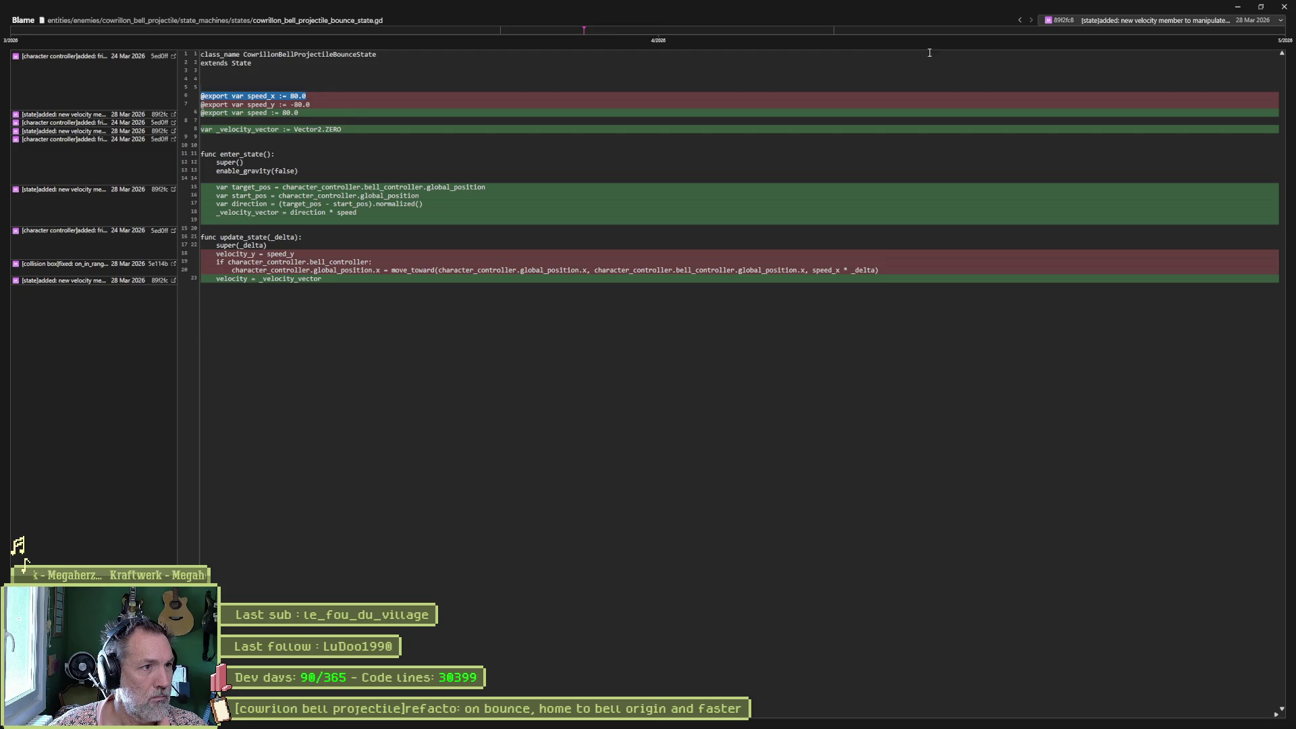
{"action": "left_click", "coordinate": [1237, 6]}
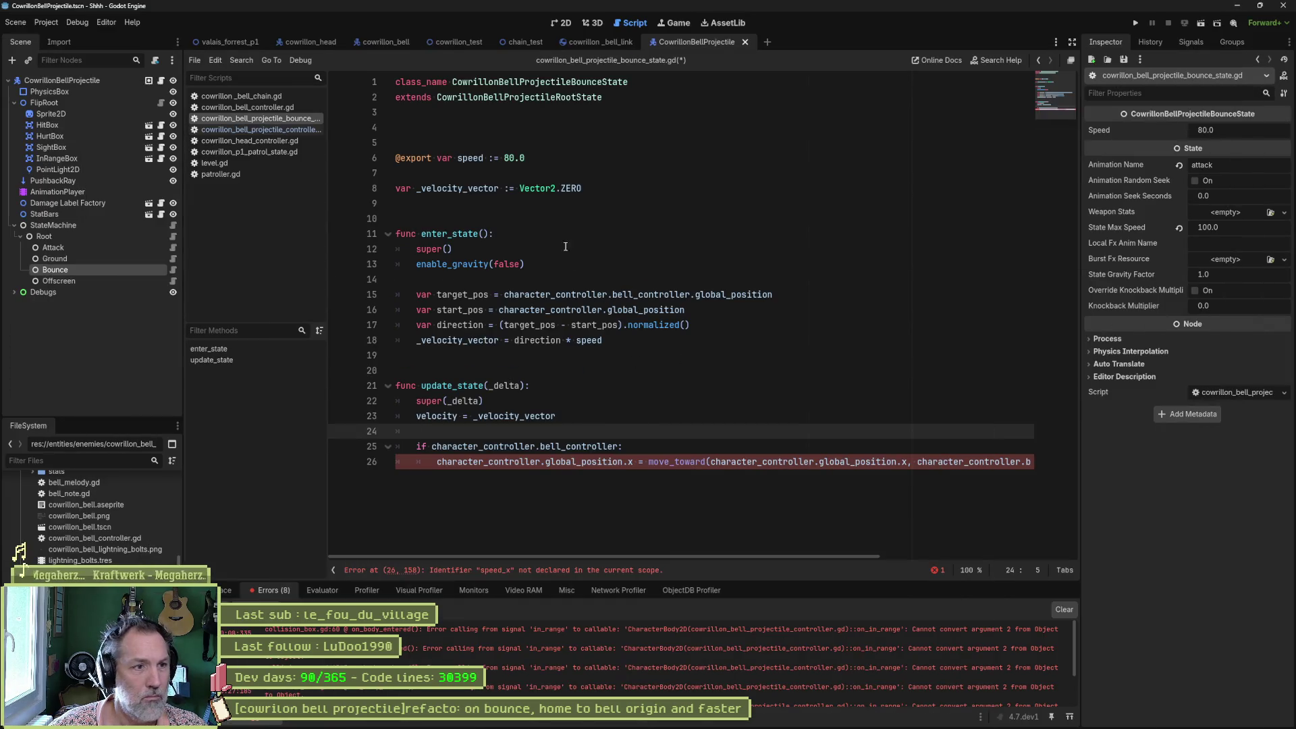
{"action": "left_click", "coordinate": [599, 188]}
{"action": "key", "text": "Return"}
{"action": "key", "text": "ctrl+v"}
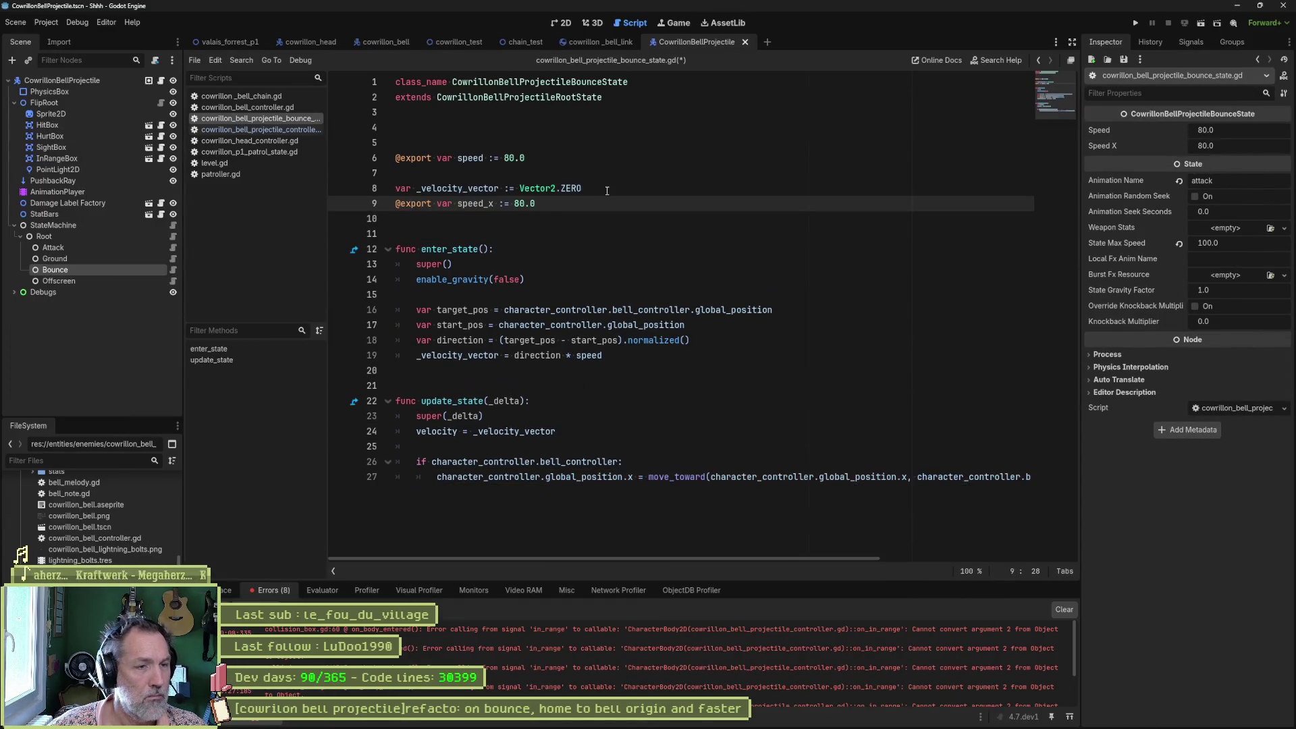
{"action": "key", "text": "alt+Up"}
{"action": "key", "text": "alt+Up"}
{"action": "key", "text": "alt+Up"}
{"action": "key", "text": "alt+Down"}
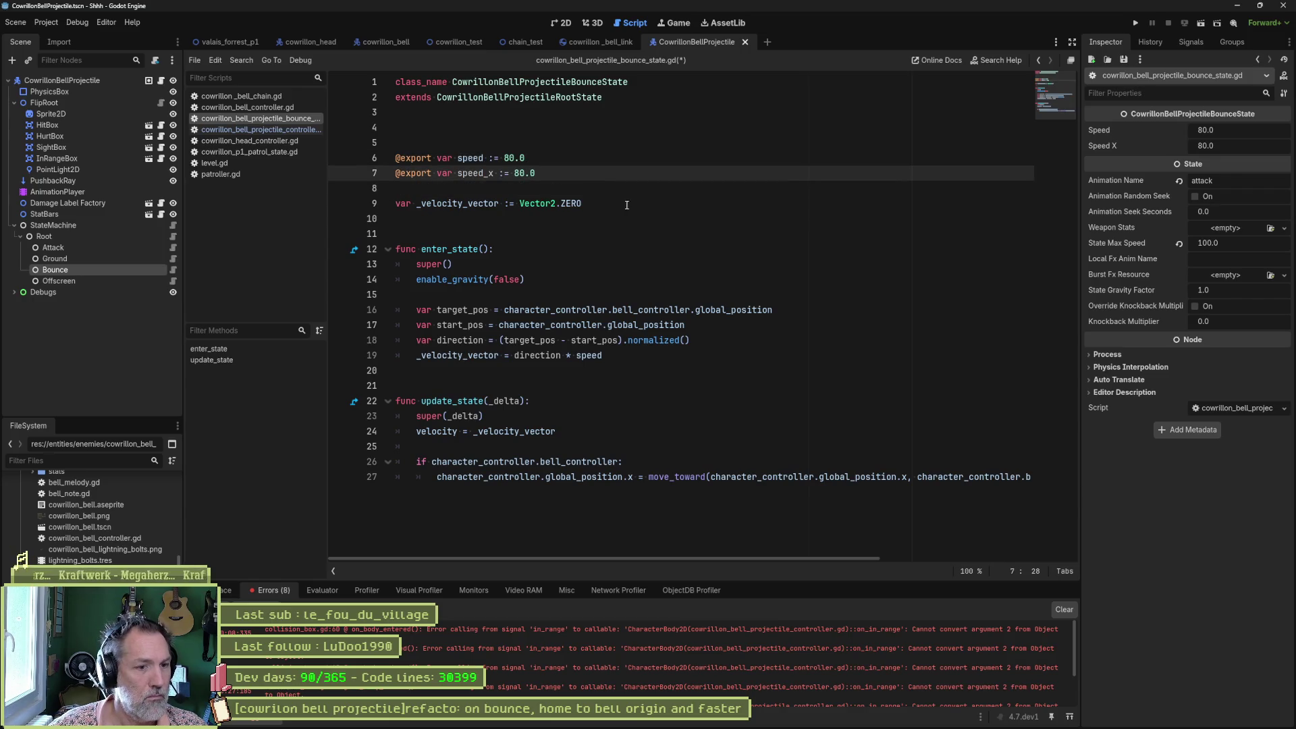
{"action": "key", "text": "ctrl+s"}
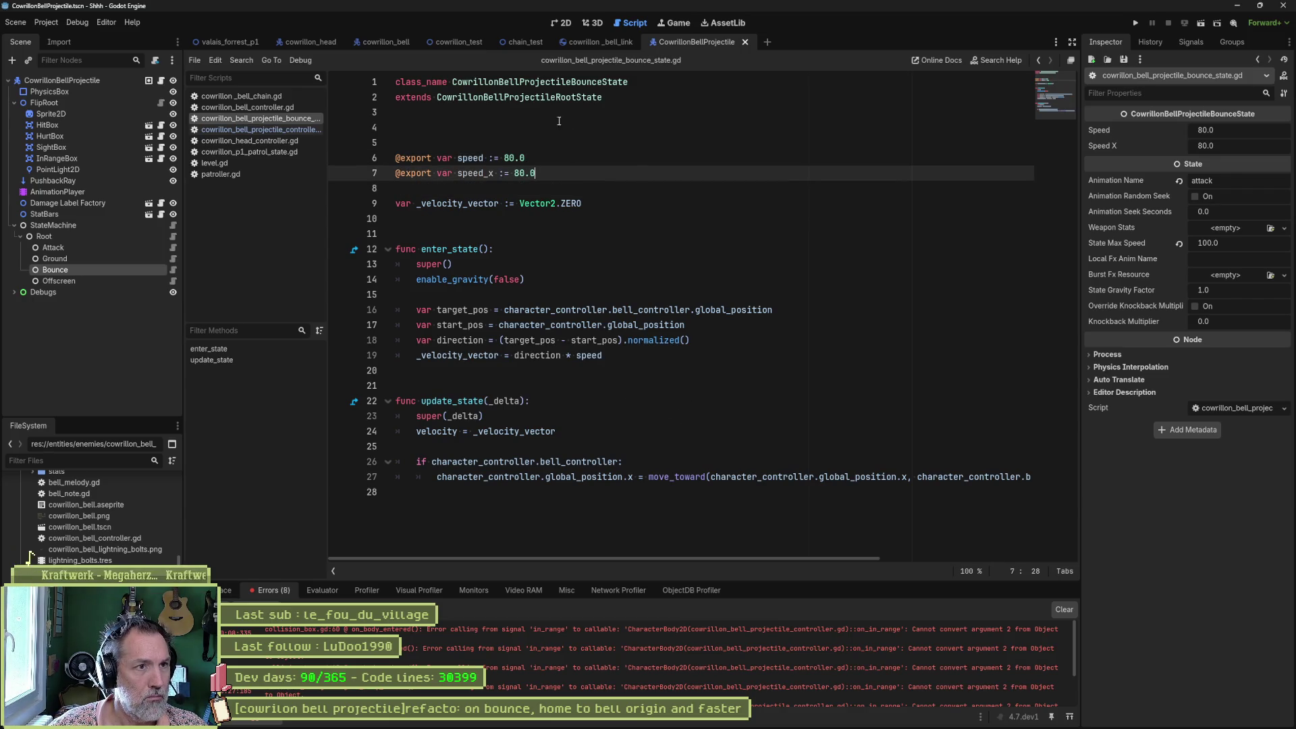
{"action": "left_click", "coordinate": [225, 44]}
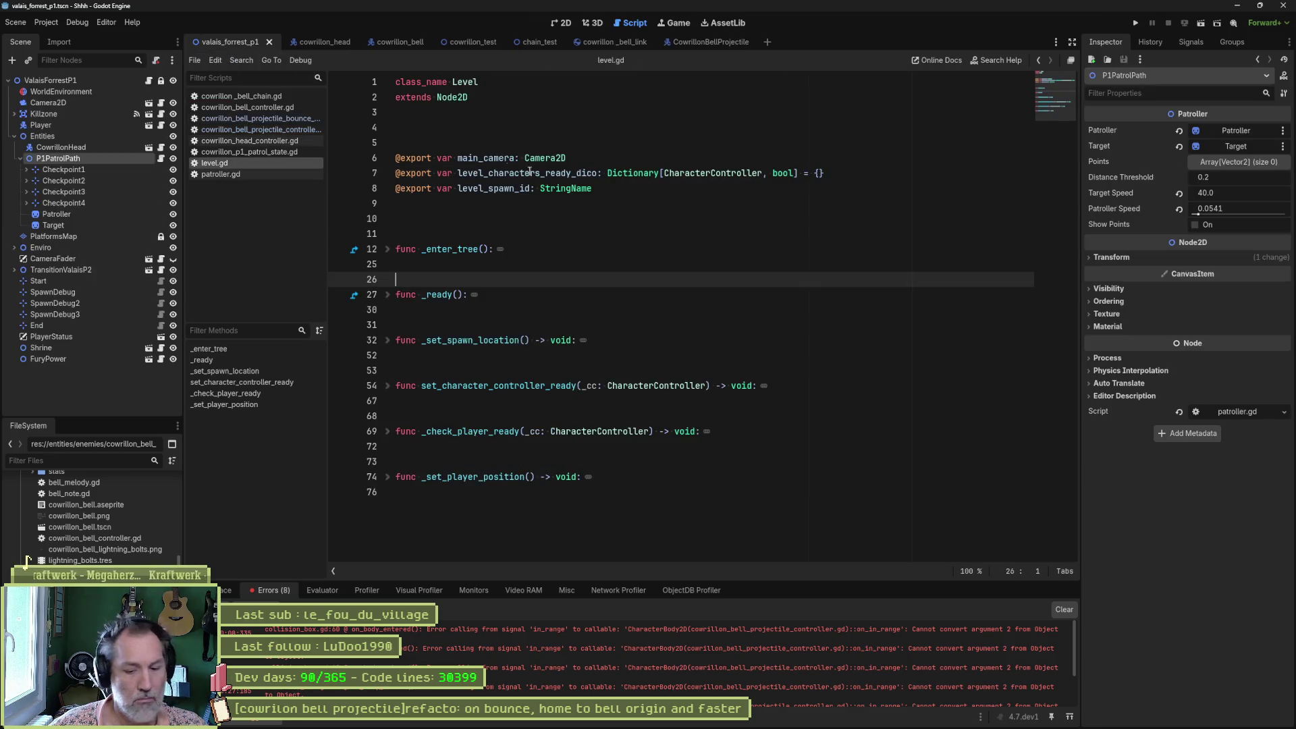
Run the forest level and play the bull boss fight against the bell projectiles, then stop.
{"action": "key", "text": "F6"}
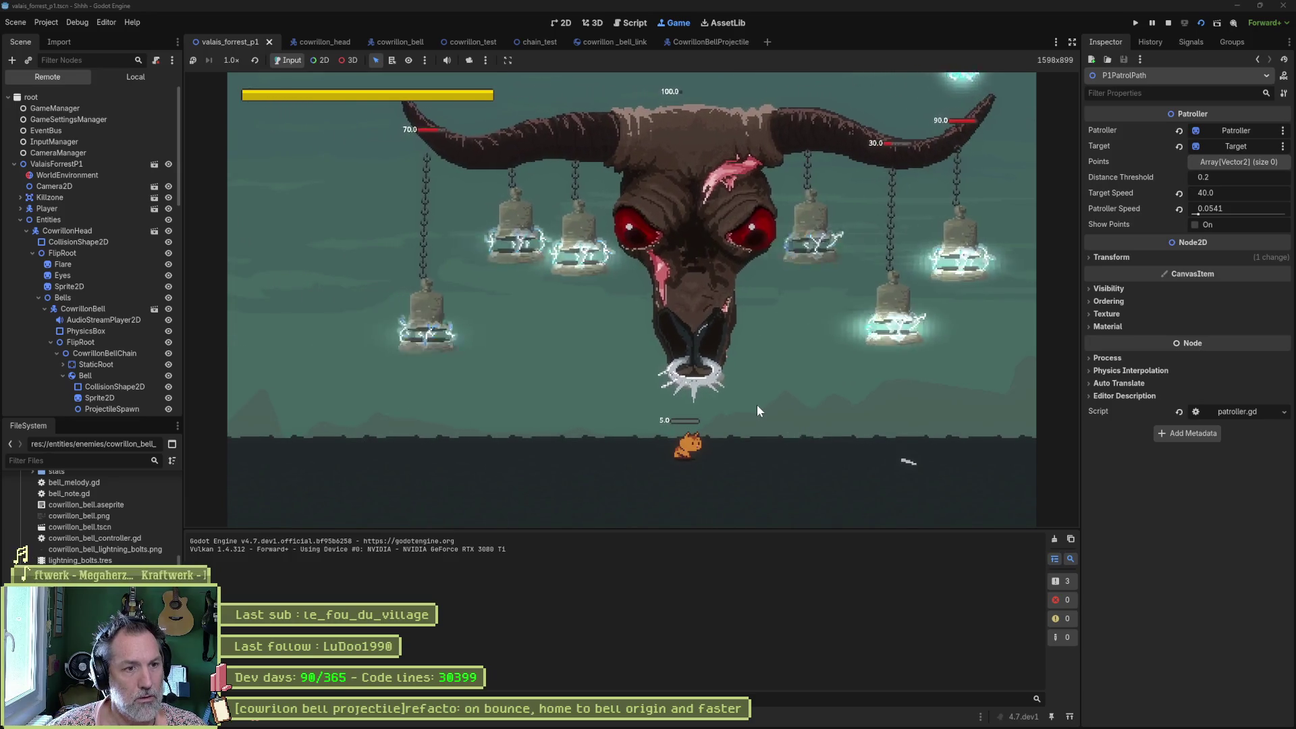
{"action": "key", "text": "F8"}
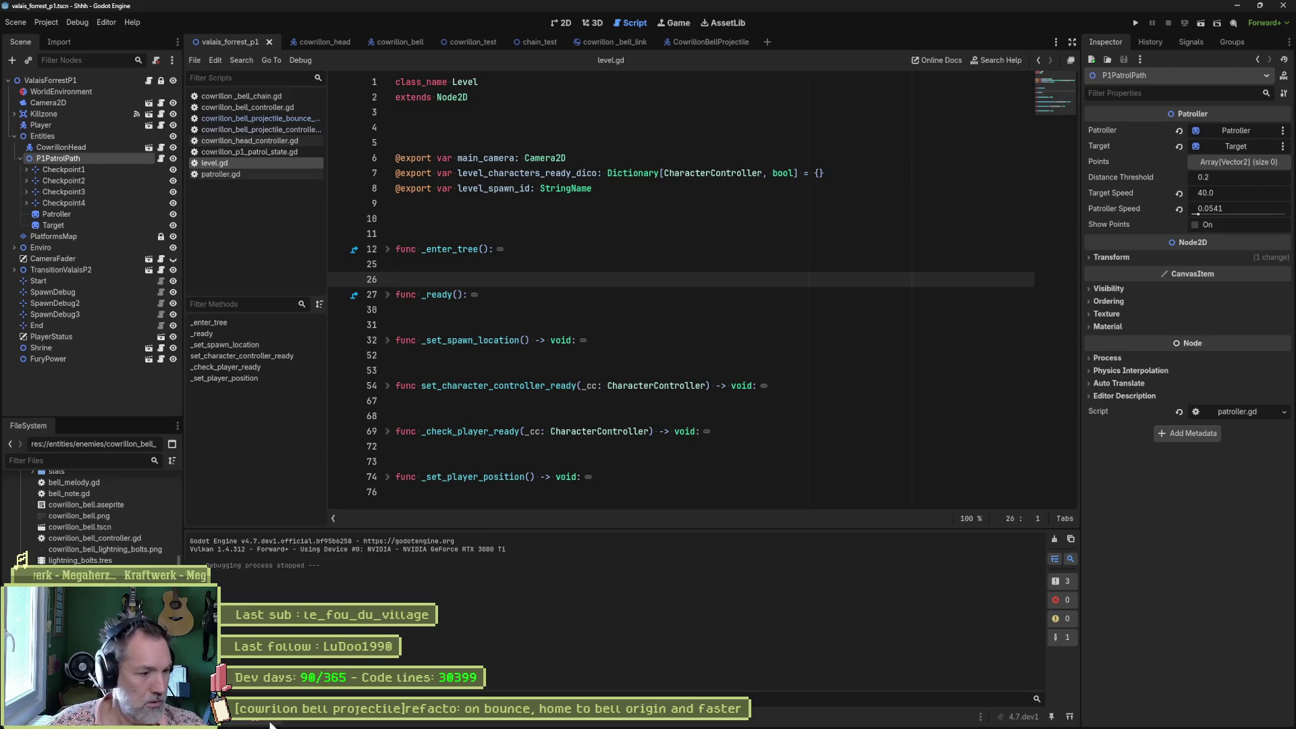
Give the bell projectile's Bounce state Speed 100 and Speed X 50, then rerun the forest level.
{"action": "left_click", "coordinate": [270, 721]}
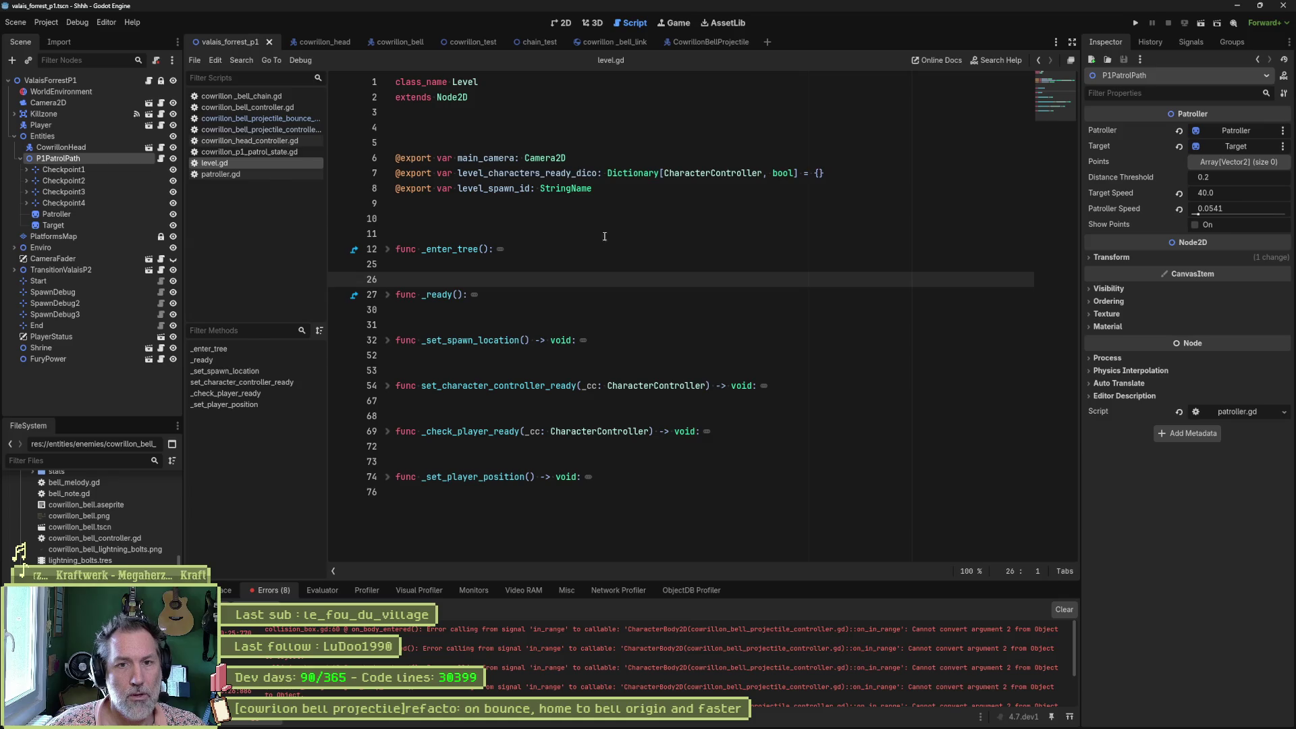
{"action": "left_click", "coordinate": [339, 46]}
{"action": "left_click", "coordinate": [687, 39]}
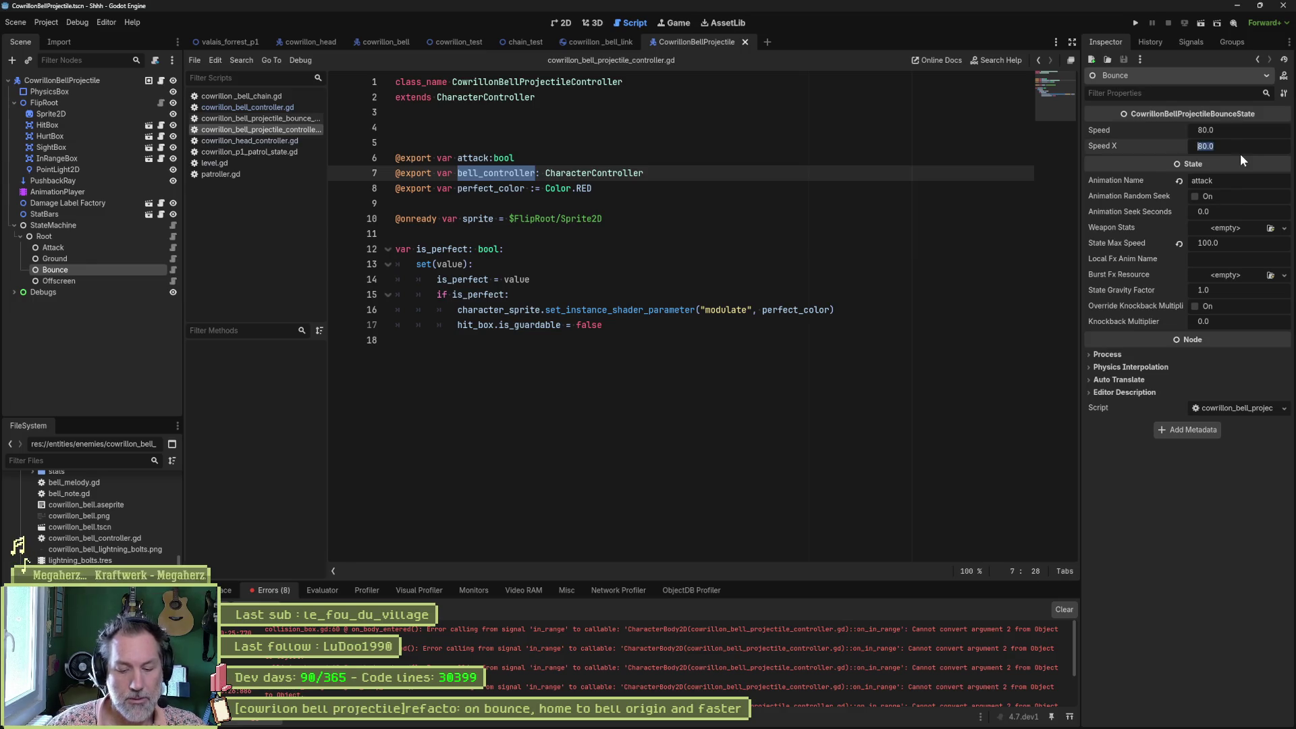
{"action": "key", "text": "ctrl+z"}
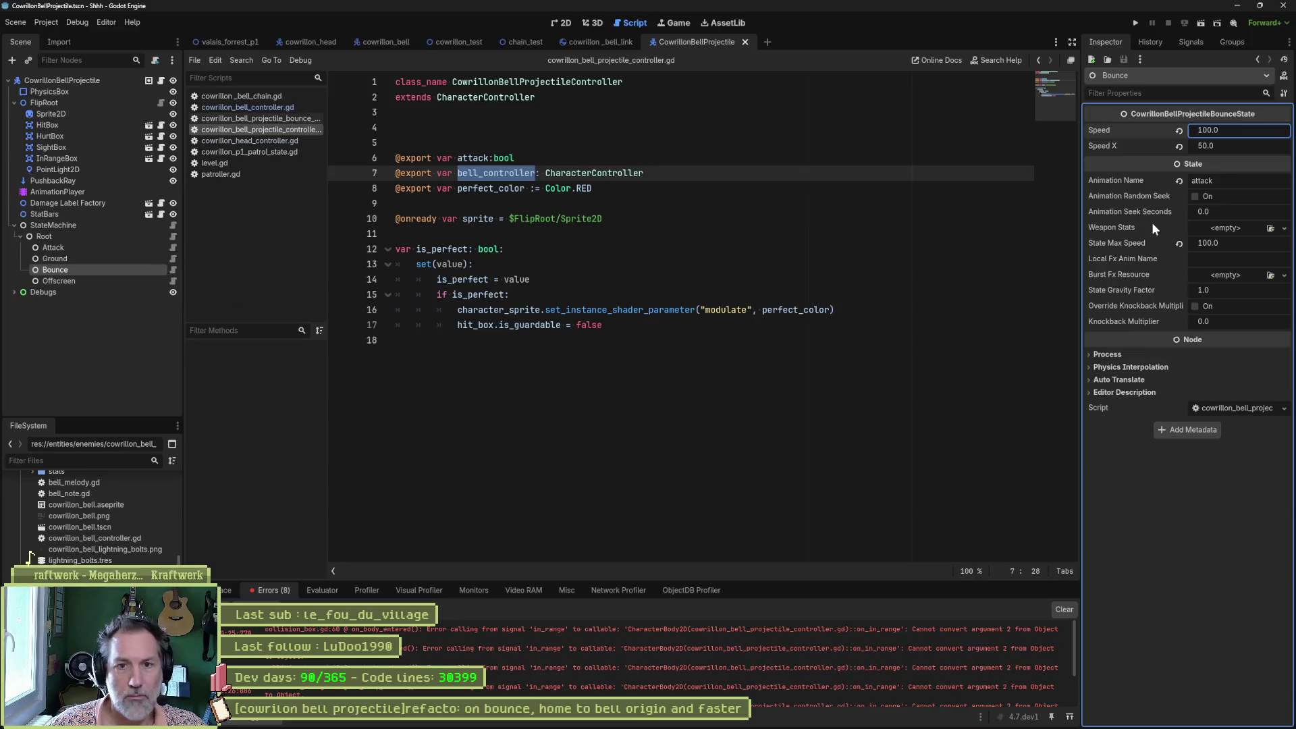
{"action": "left_click", "coordinate": [754, 378]}
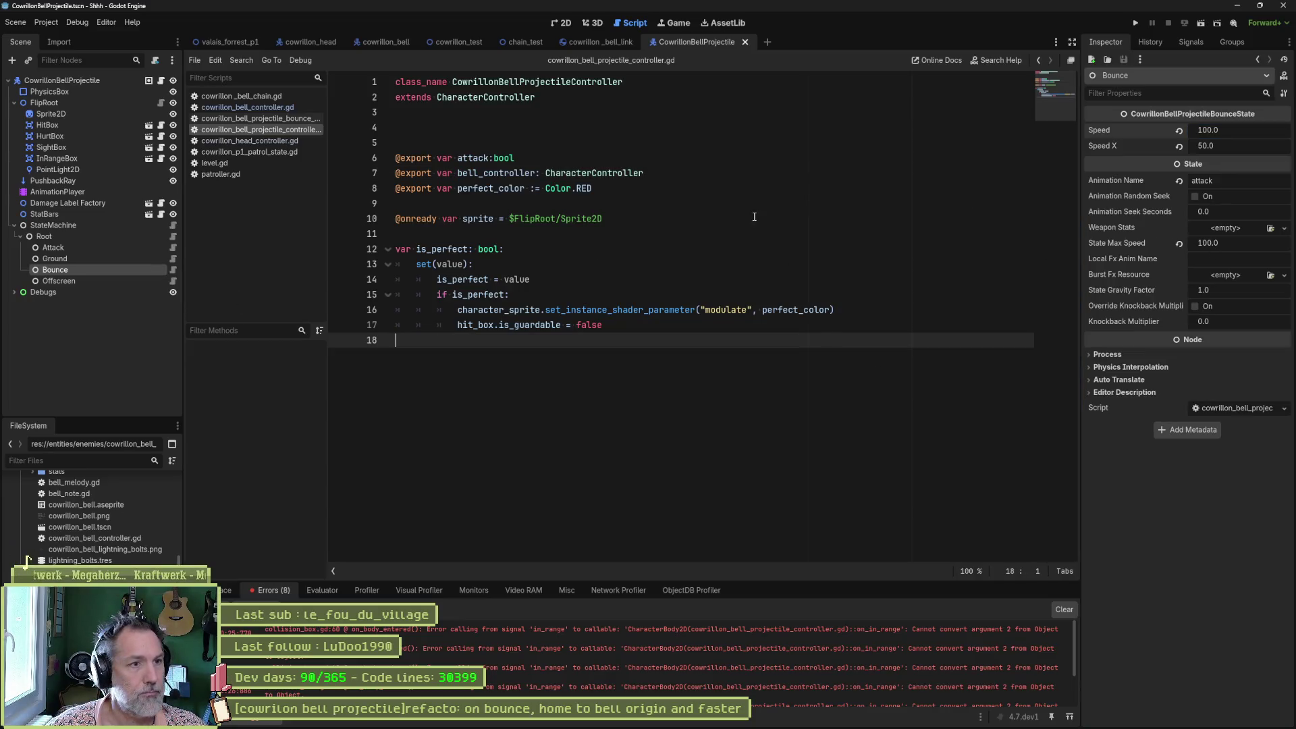
{"action": "left_click", "coordinate": [260, 44]}
{"action": "key", "text": "F6"}
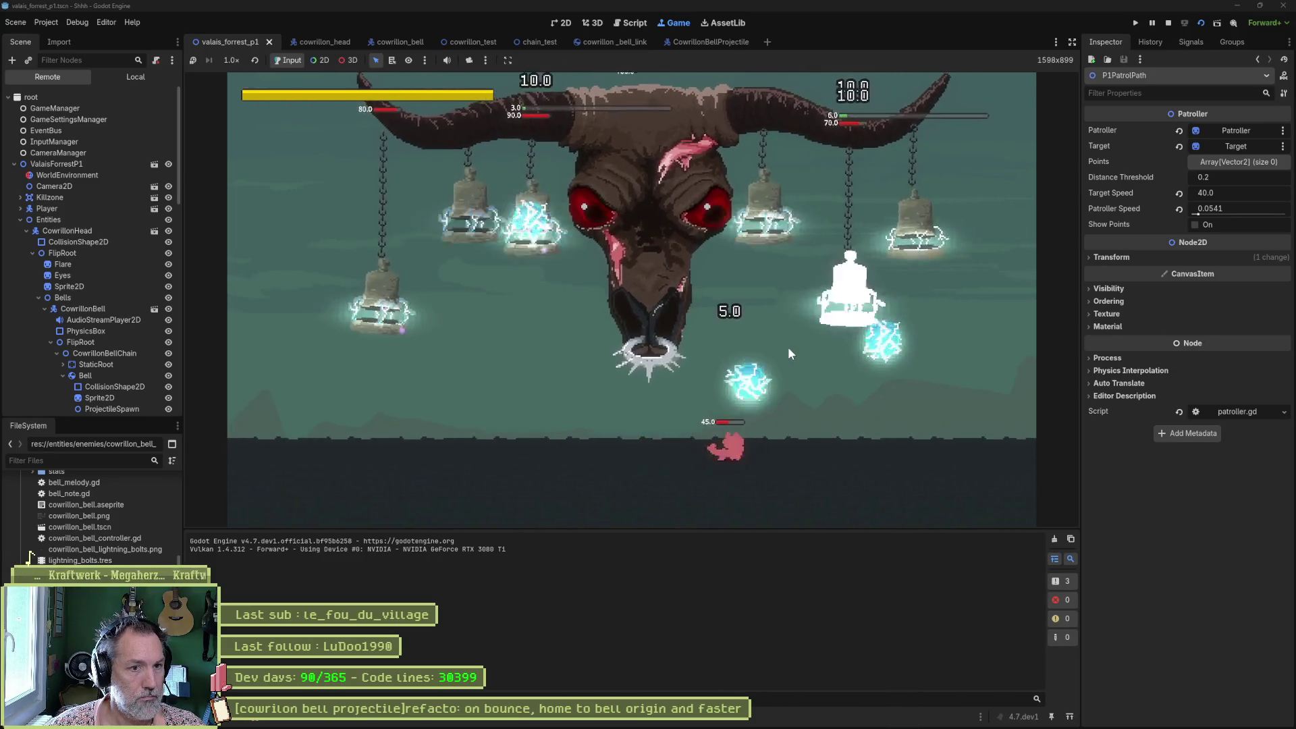
Stop the playtest after watching the retuned bells and reopen the bounce state script.
{"action": "key", "text": "F8"}
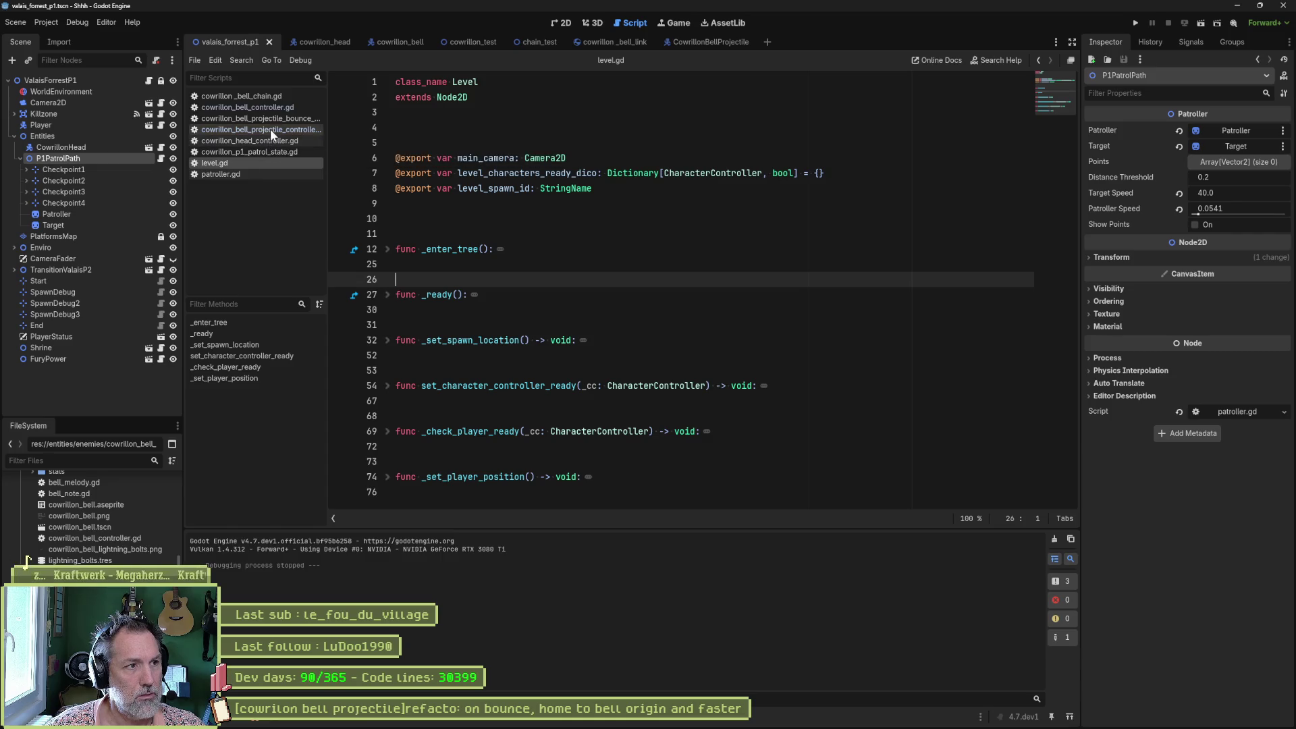
{"action": "left_click", "coordinate": [289, 118]}
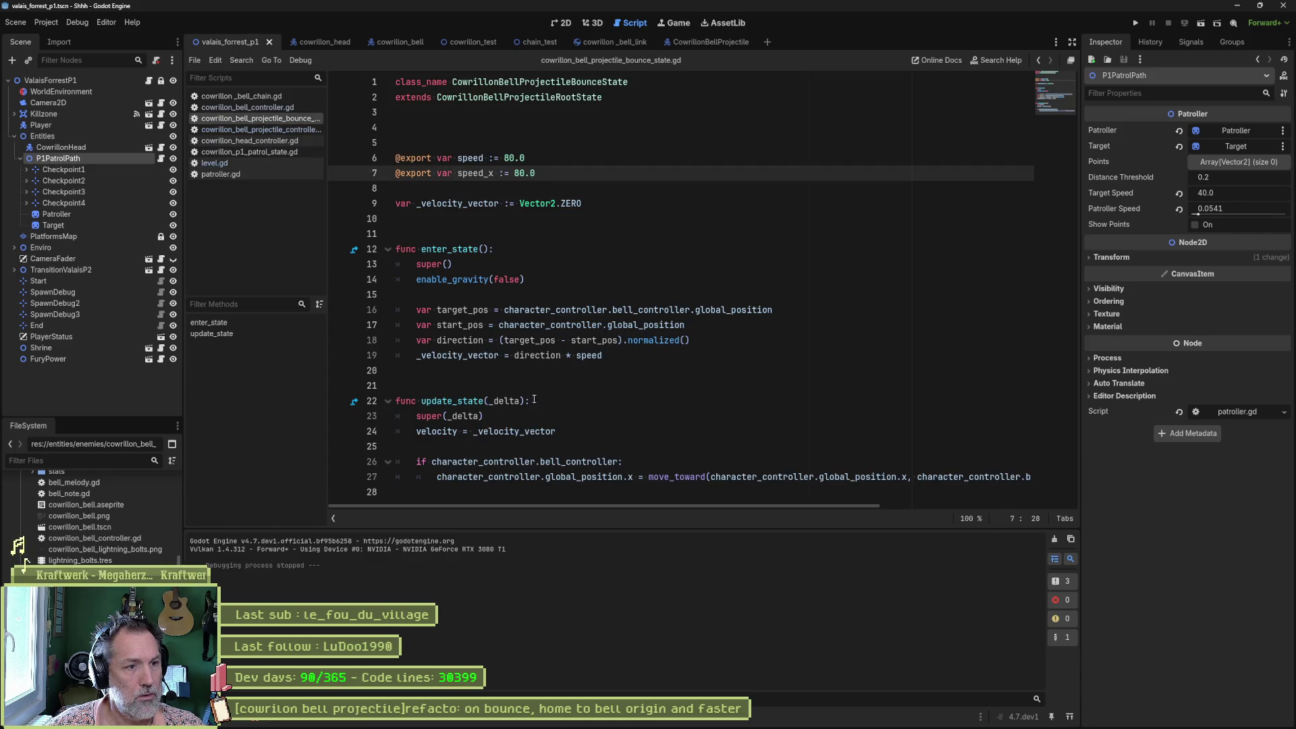
Cut the bell_controller if-block from update_state and paste it at the end of enter_state.
{"action": "left_click_drag", "start_coordinate": [563, 487], "coordinate": [567, 432]}
{"action": "key", "text": "ctrl+x"}
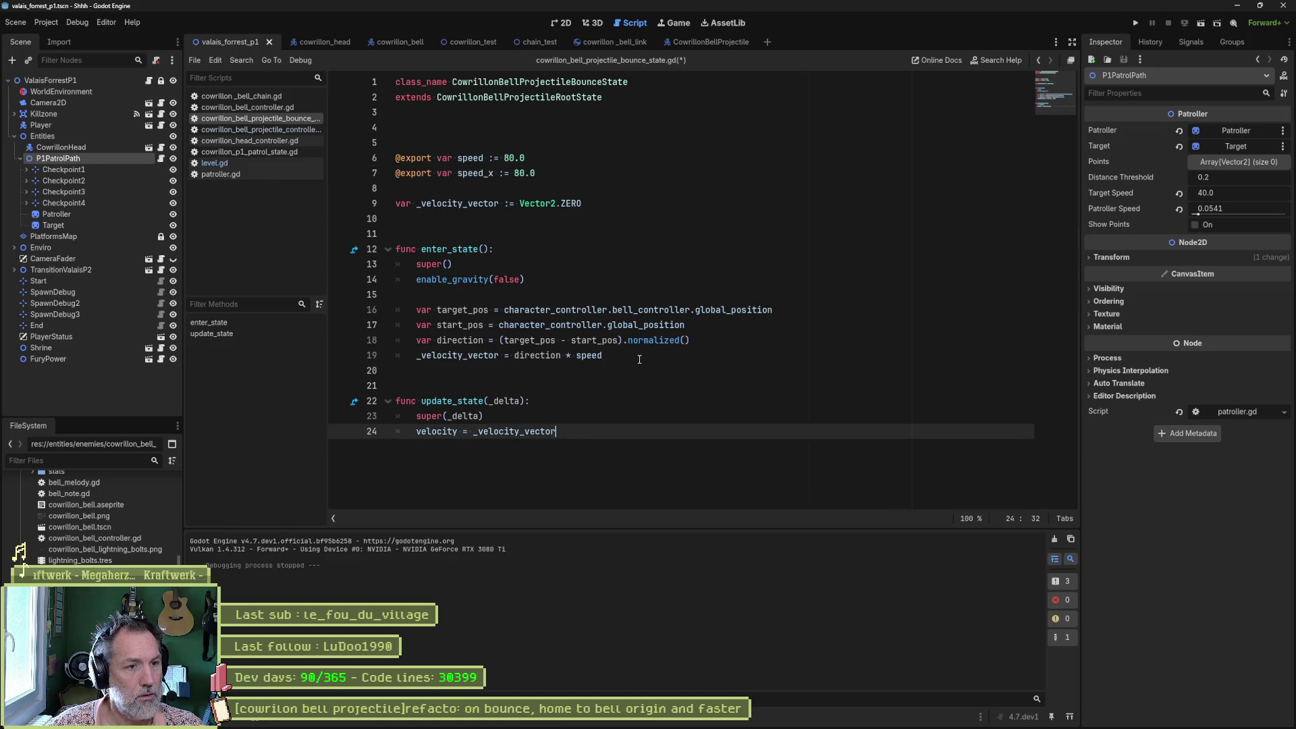
{"action": "left_click", "coordinate": [647, 357]}
{"action": "key", "text": "ctrl+v"}
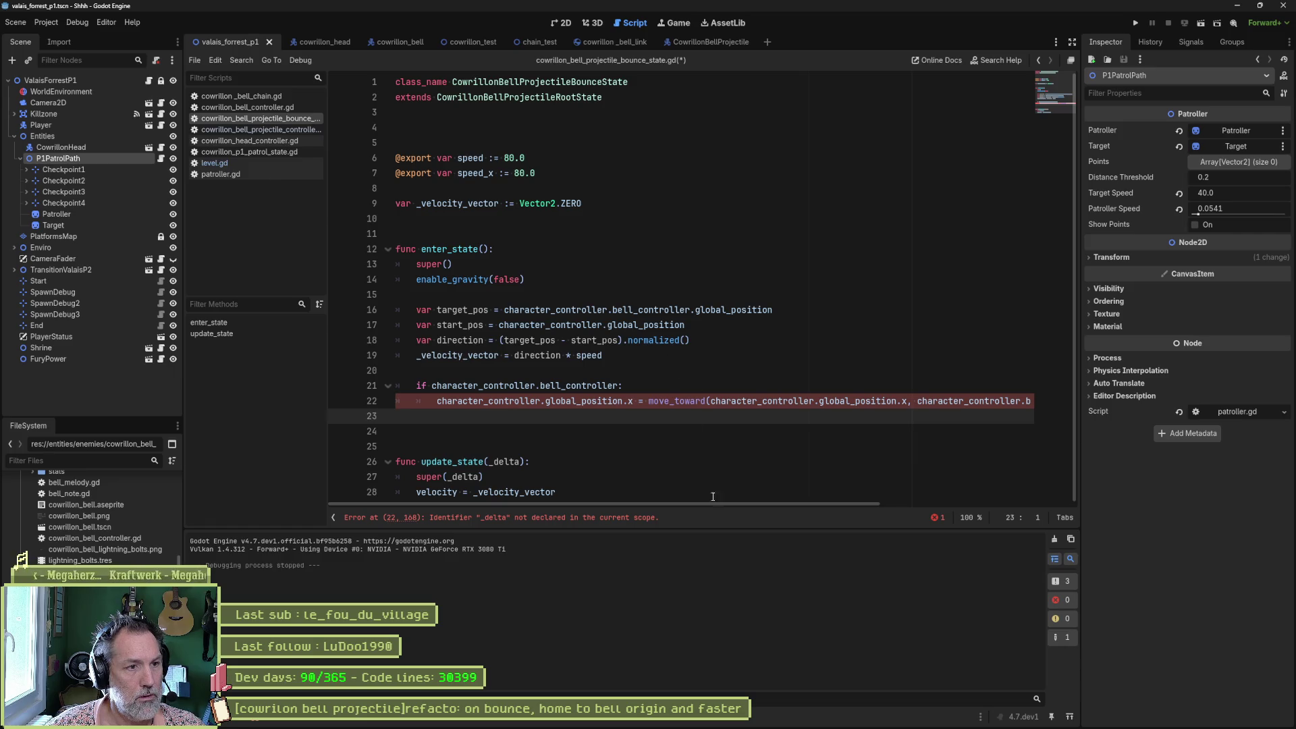
Remove the '* _delta' factor from the move_toward line and run the level.
{"action": "left_click_drag", "start_coordinate": [717, 505], "coordinate": [992, 505]}
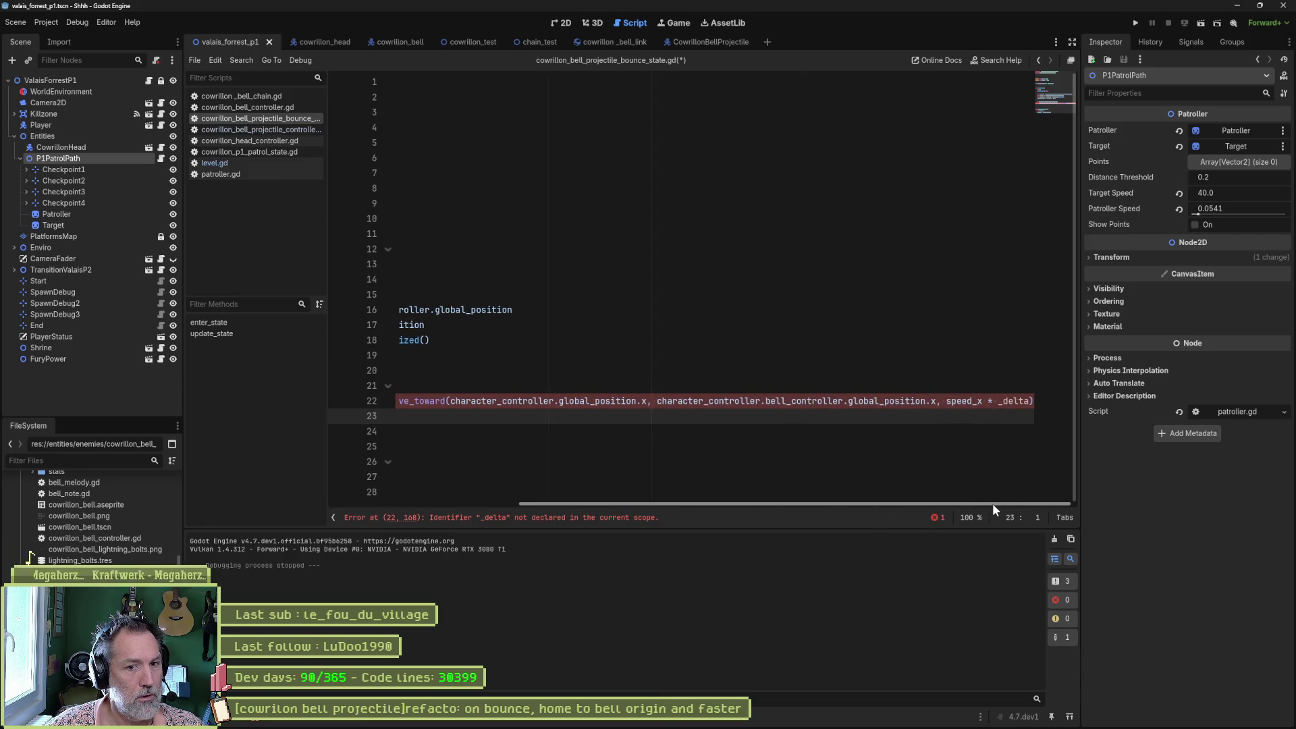
{"action": "double_click", "coordinate": [1013, 401]}
{"action": "key", "text": "BackSpace"}
{"action": "key", "text": "BackSpace"}
{"action": "key", "text": "BackSpace"}
{"action": "key", "text": "BackSpace"}
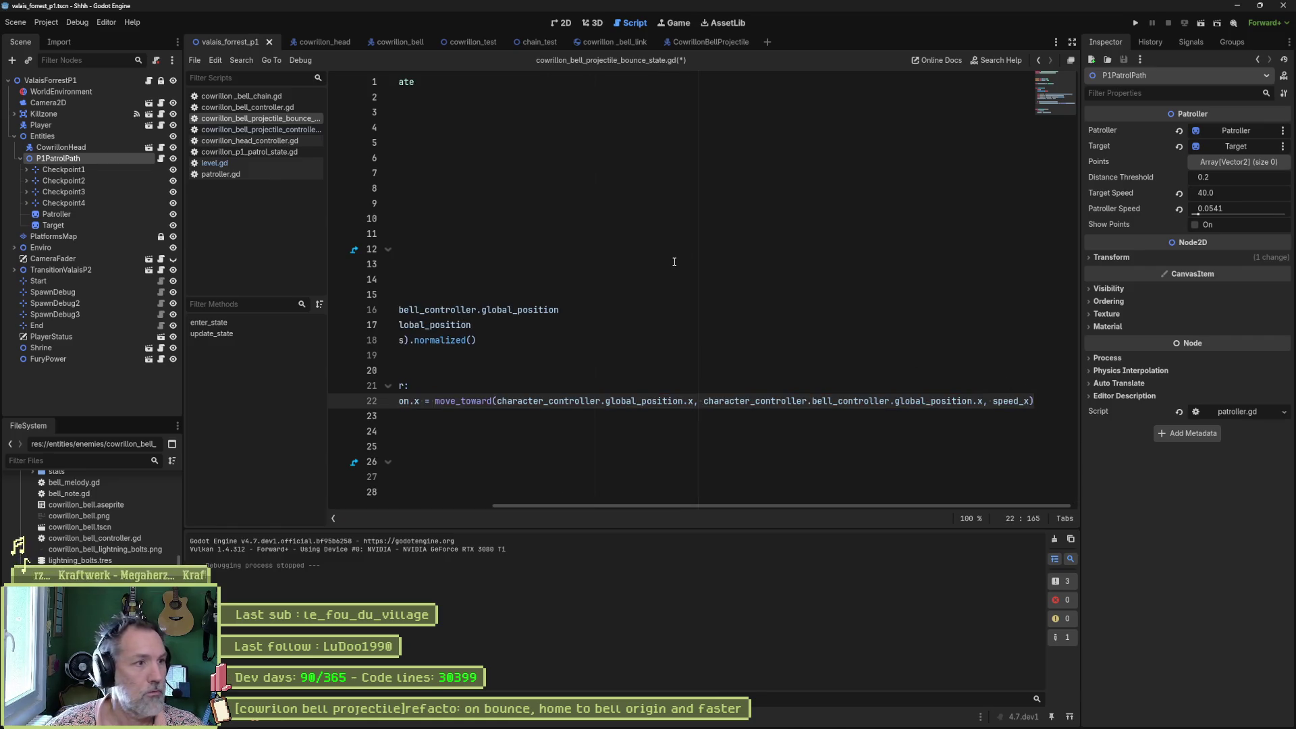
{"action": "key", "text": "F5"}
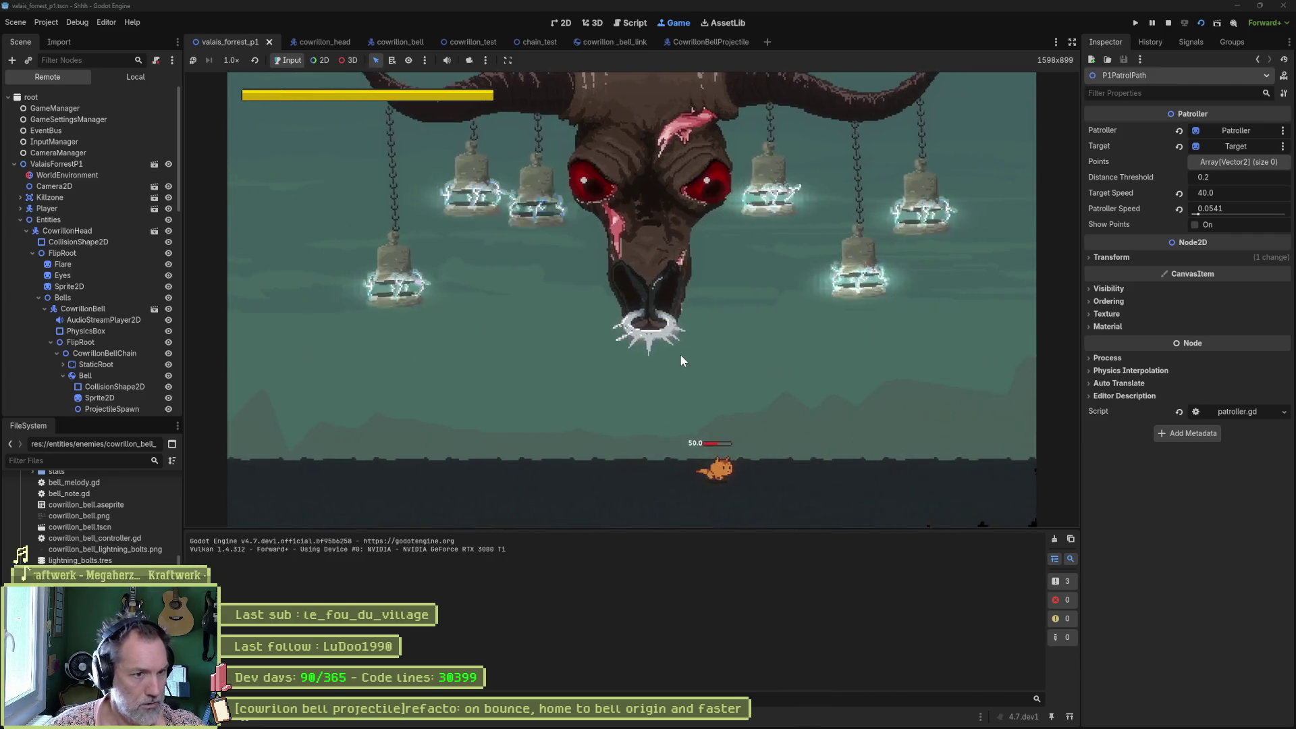
Dash the player right, left and right again amid the bell projectiles, then stop the game.
{"action": "key", "text": "Right"}
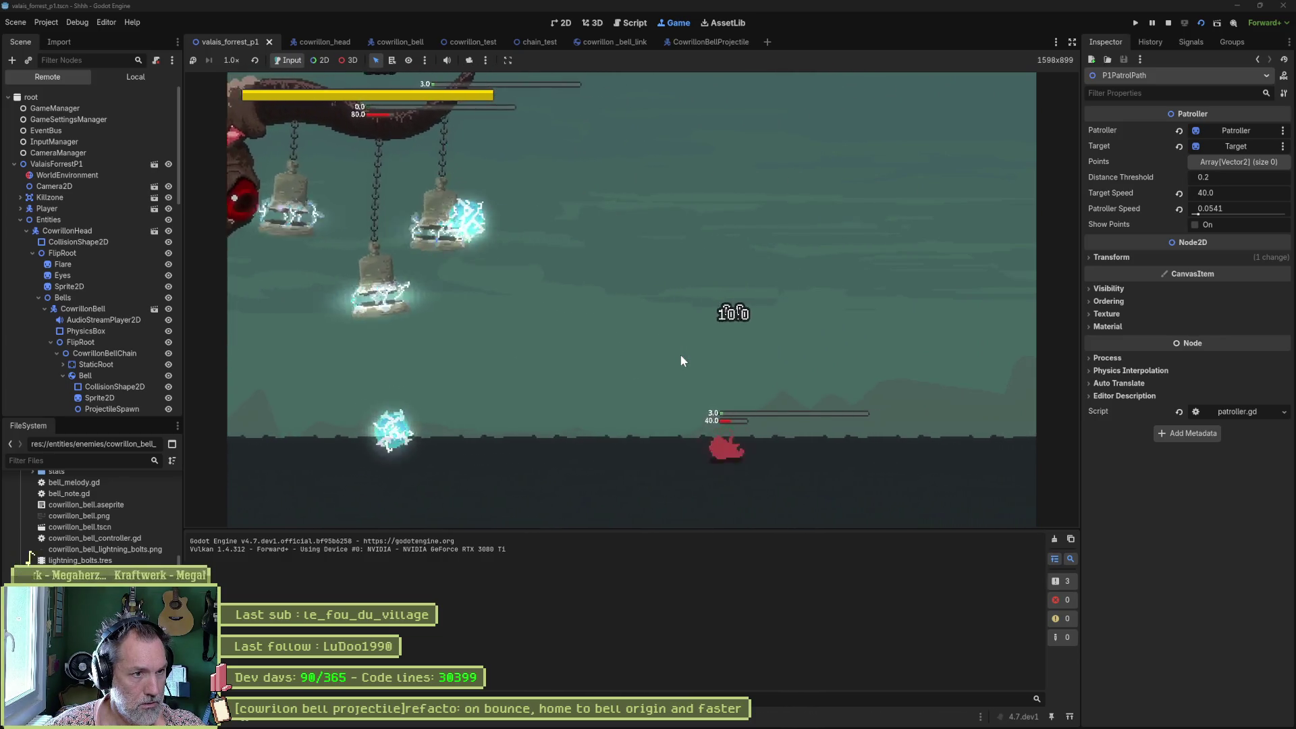
{"action": "key", "text": "Left"}
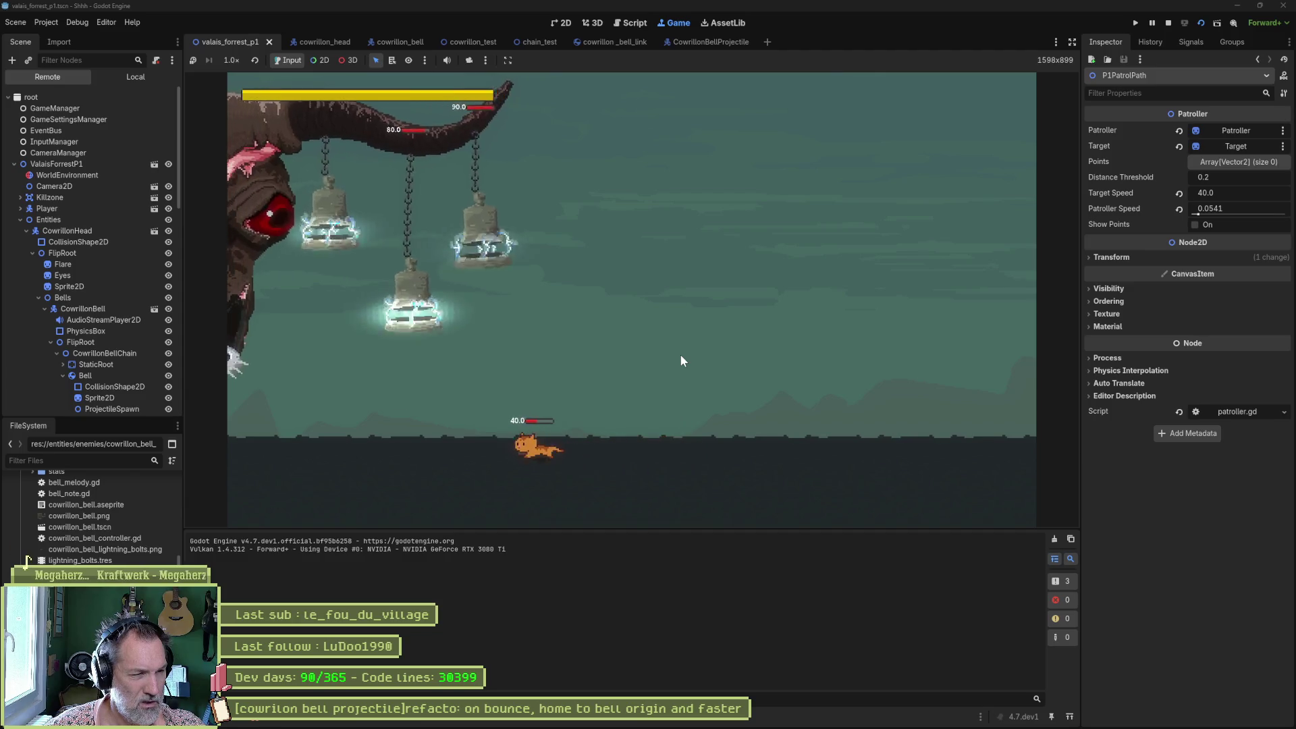
{"action": "key", "text": "Right"}
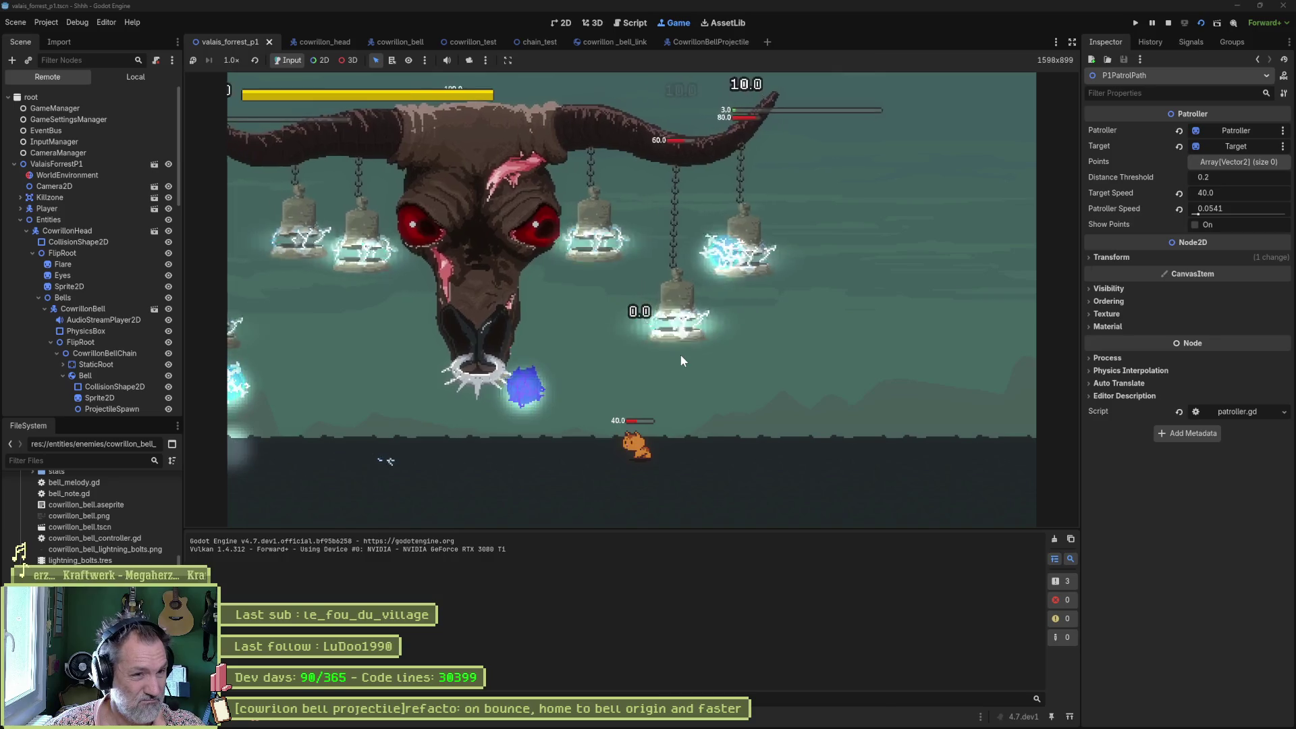
{"action": "key", "text": "Right"}
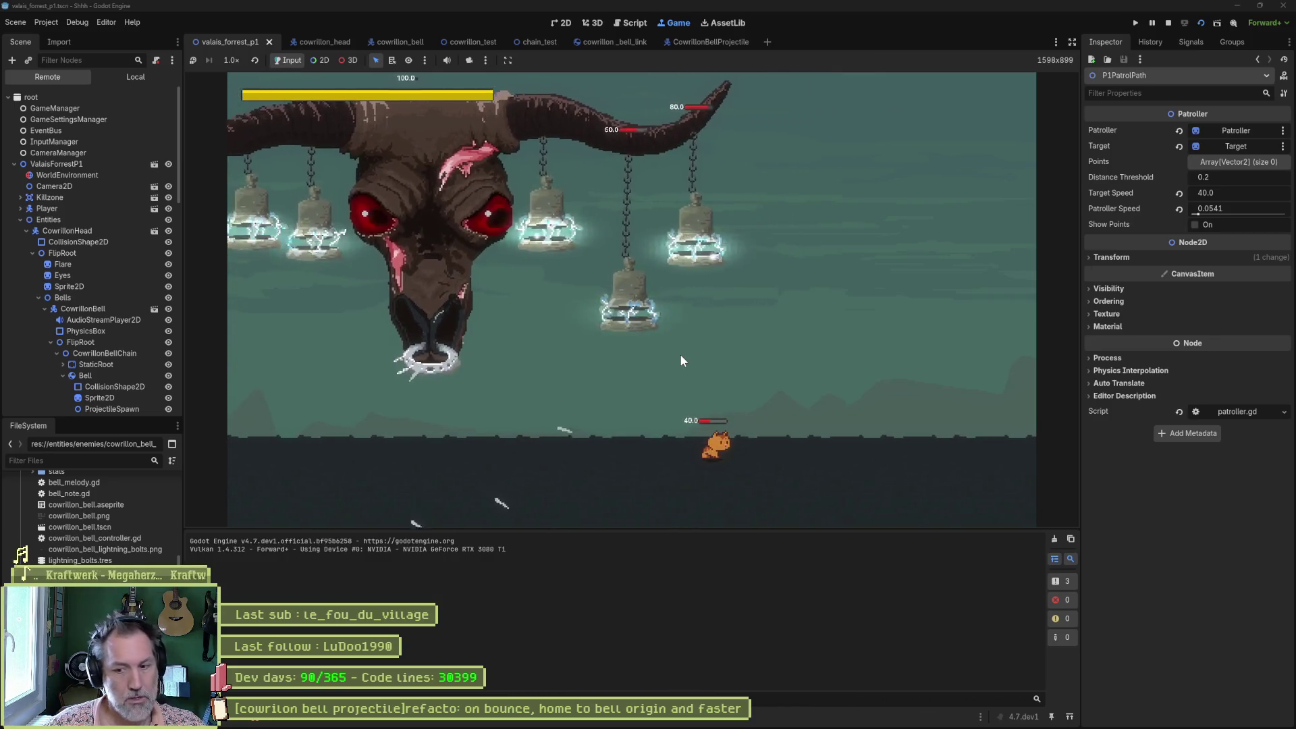
{"action": "key", "text": "F8"}
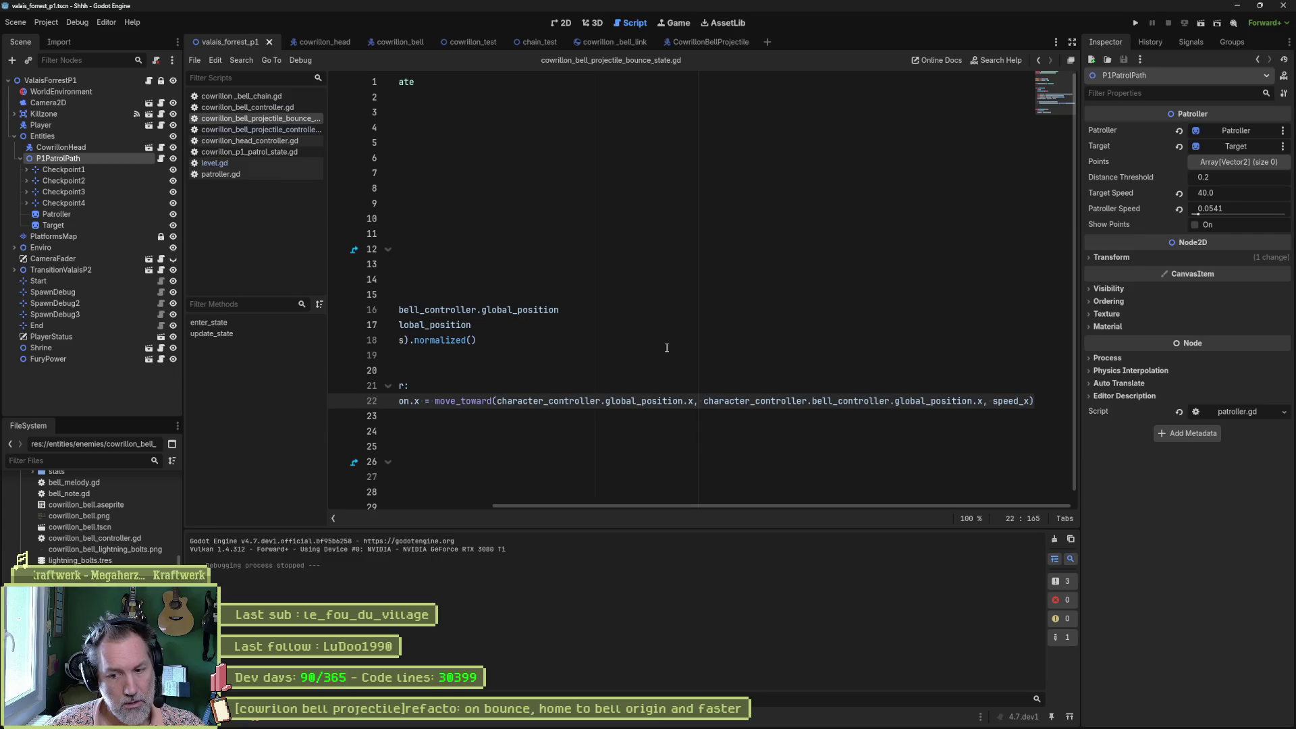
Try deleting line 22's move_toward statement, undo it, and save the bounce state script.
{"action": "key", "text": "shift+Home"}
{"action": "key", "text": "BackSpace"}
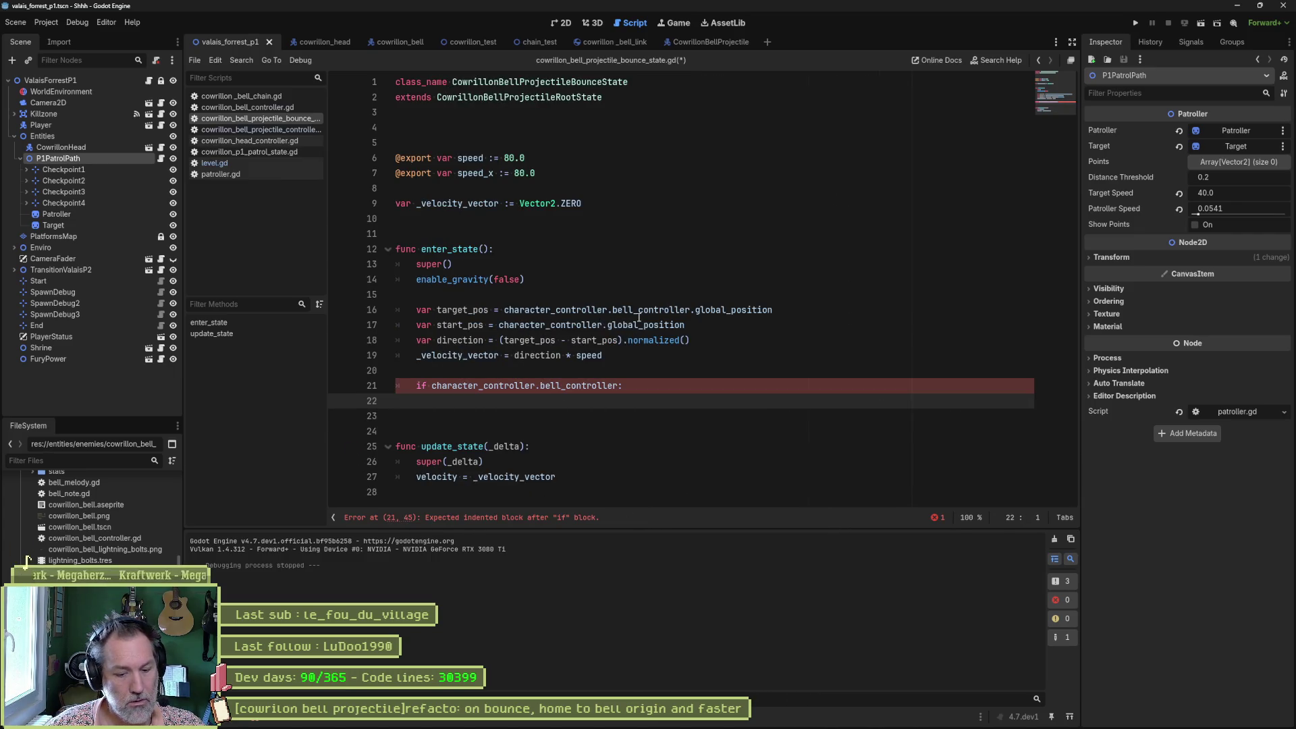
{"action": "key", "text": "ctrl+z"}
{"action": "key", "text": "ctrl+z"}
{"action": "key", "text": "ctrl+z"}
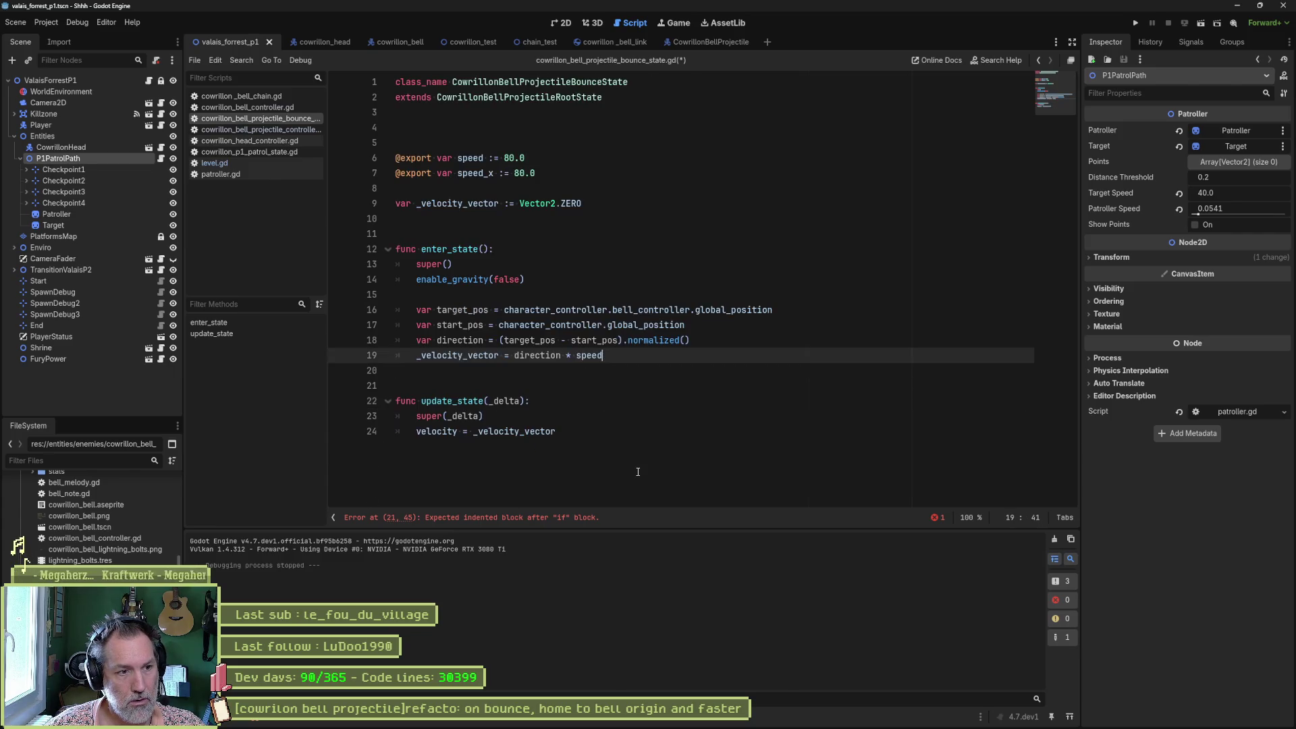
{"action": "key", "text": "ctrl+s"}
Scroll through the long move_toward line and back, then switch to the CowrillonBellProjectile scene.
{"action": "left_click", "coordinate": [628, 444]}
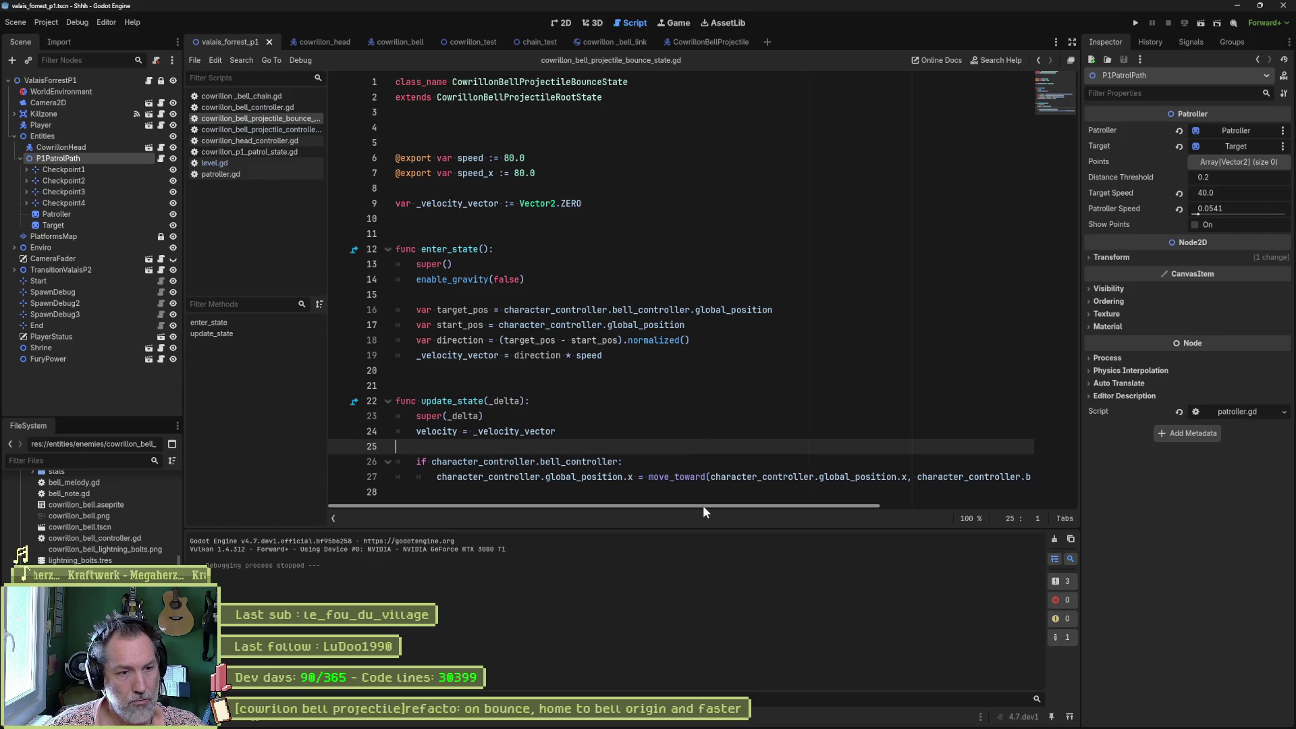
{"action": "left_click_drag", "start_coordinate": [707, 503], "coordinate": [941, 514]}
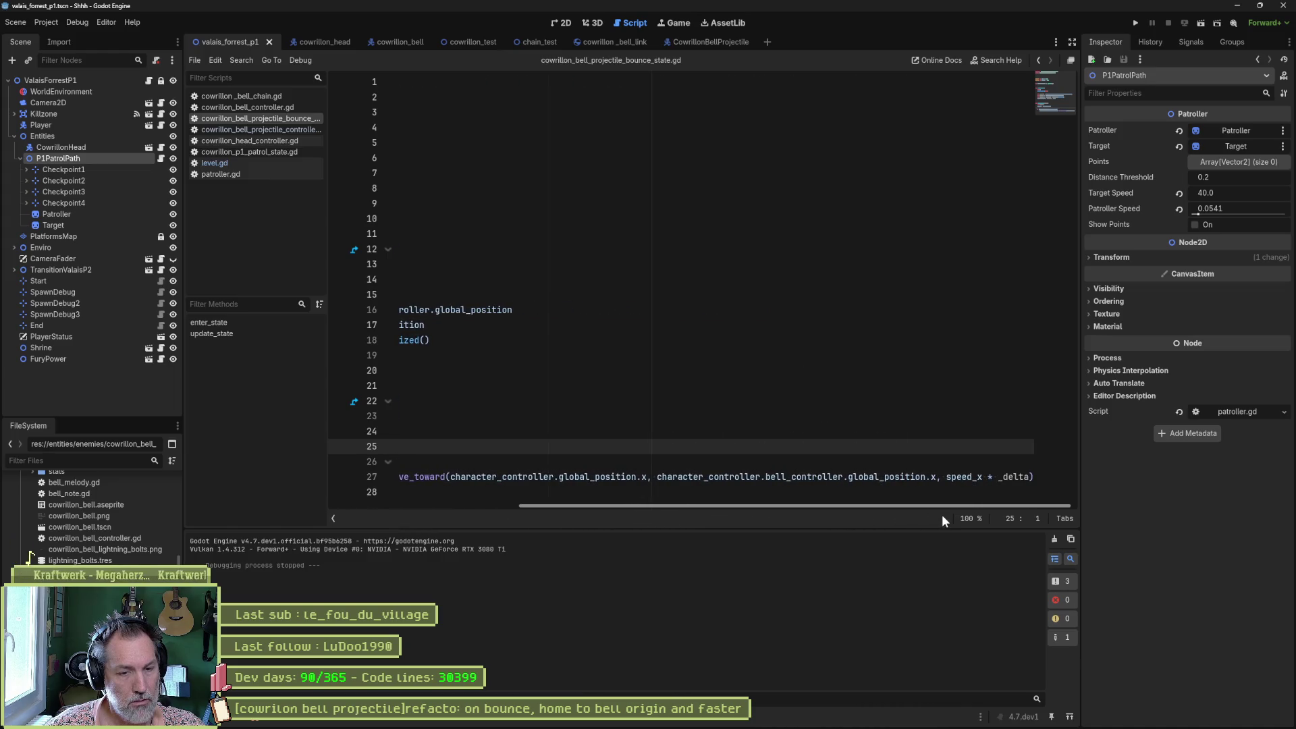
{"action": "key", "text": "Home"}
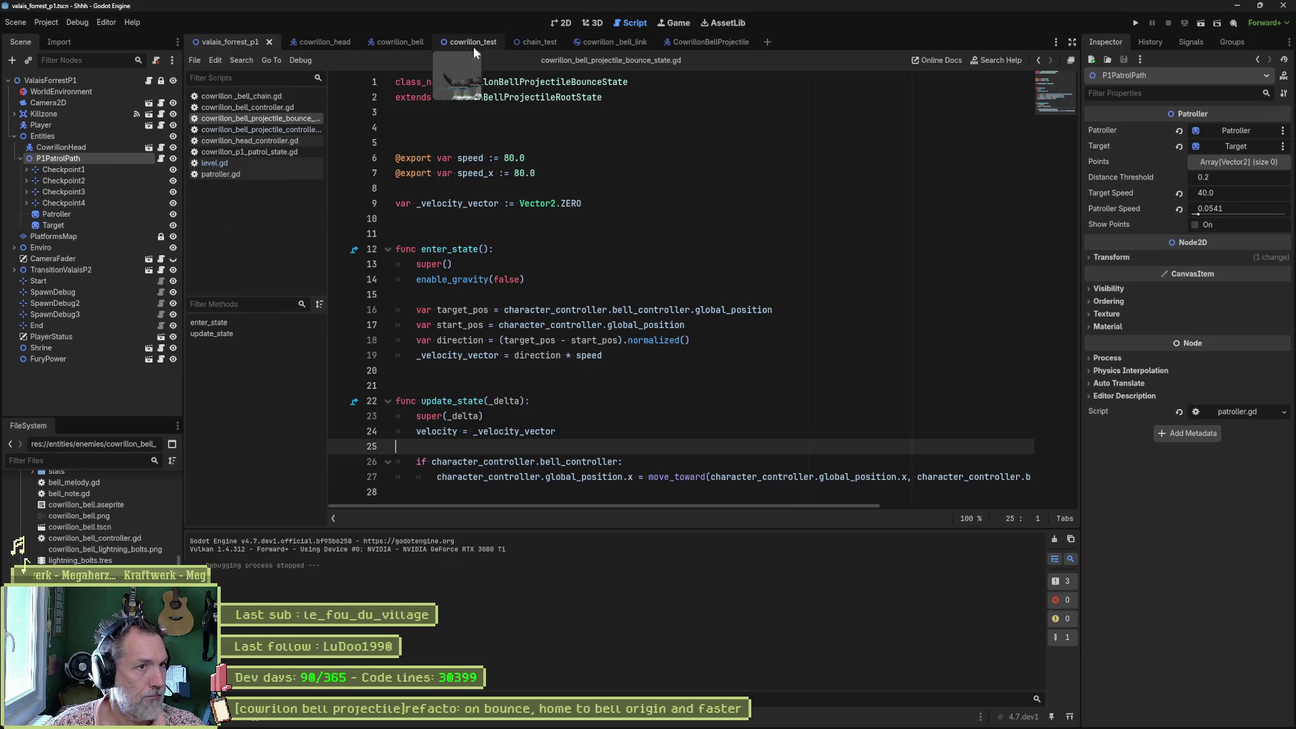
{"action": "left_click", "coordinate": [689, 45]}
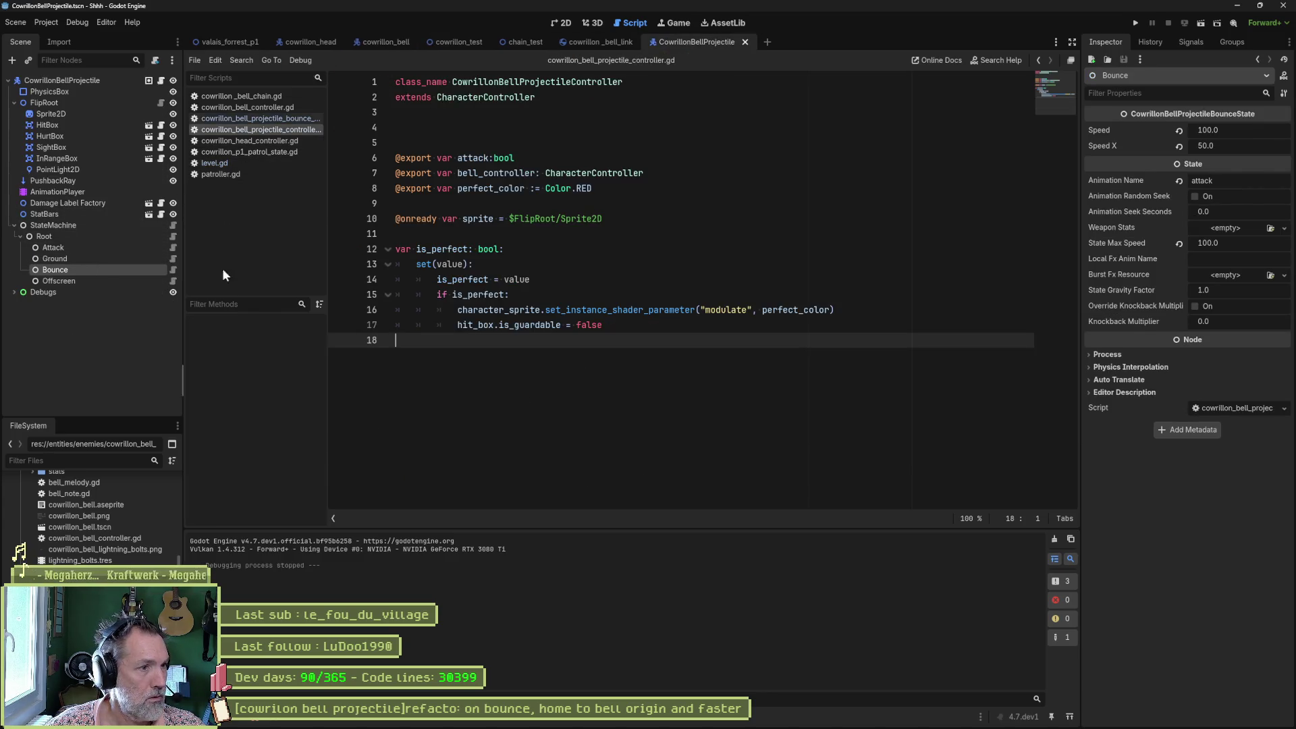
Set the bell projectile's Bounce Speed X to 20 in the Inspector.
{"action": "left_click", "coordinate": [1261, 144]}
{"action": "type", "text": "20"}
{"action": "key", "text": "Return"}
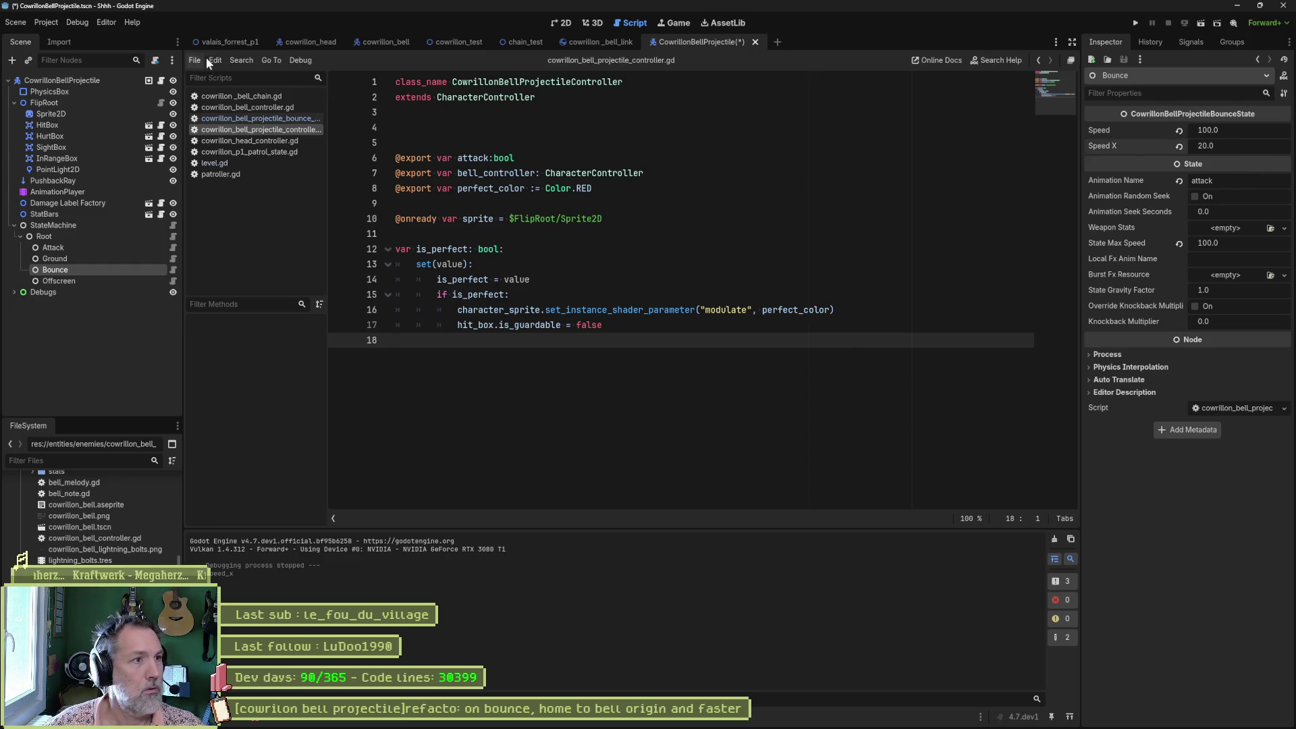
Run the valais_forrest_p1 level for a boss-fight playtest, then stop it.
{"action": "left_click", "coordinate": [230, 42]}
{"action": "key", "text": "F5"}
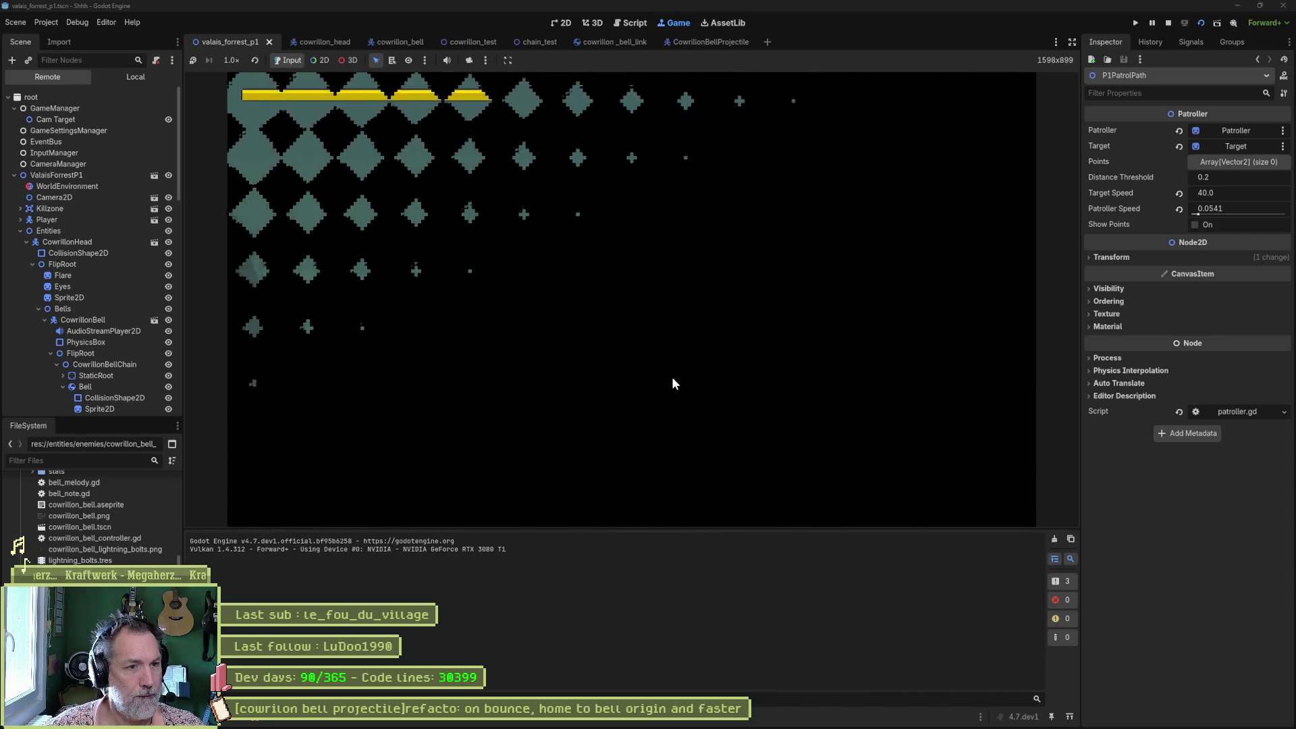
{"action": "key", "text": "F8"}
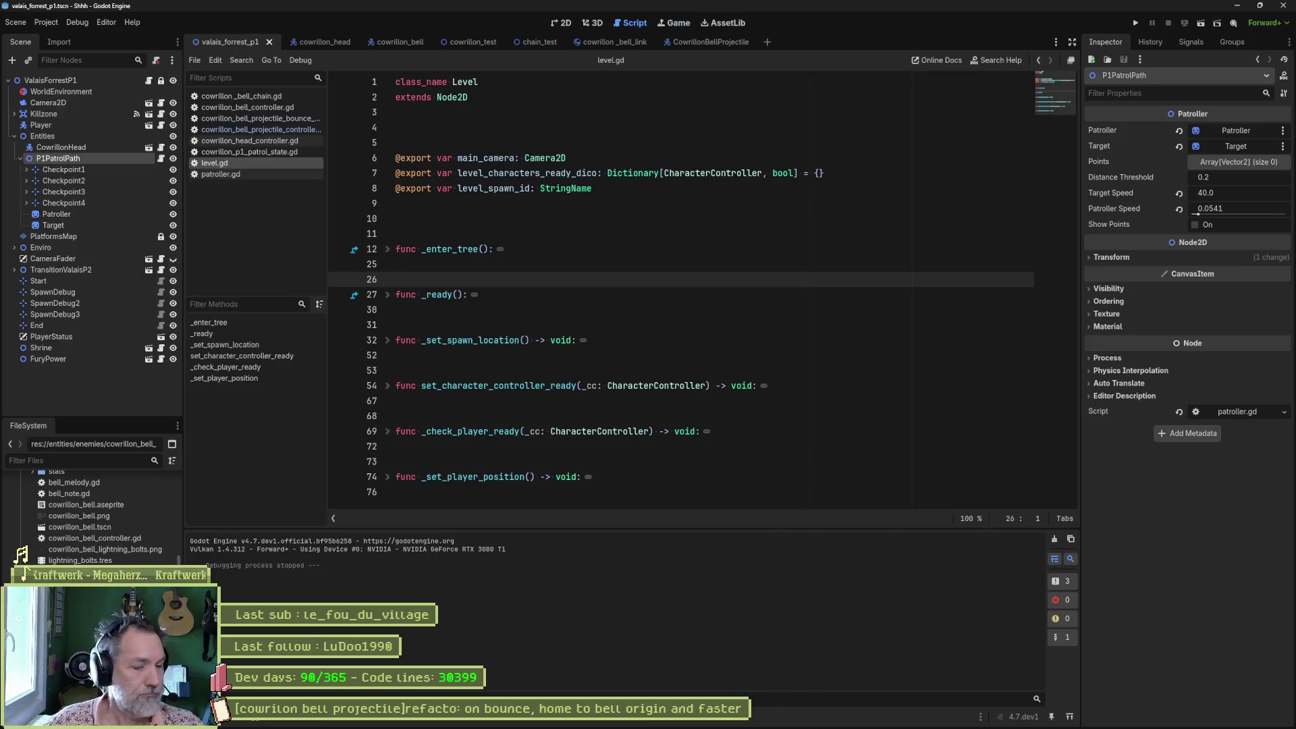
Check the bell projectile refacto task in Asana and drag it into Complete.
{"action": "mouse_move", "coordinate": [728, 724]}
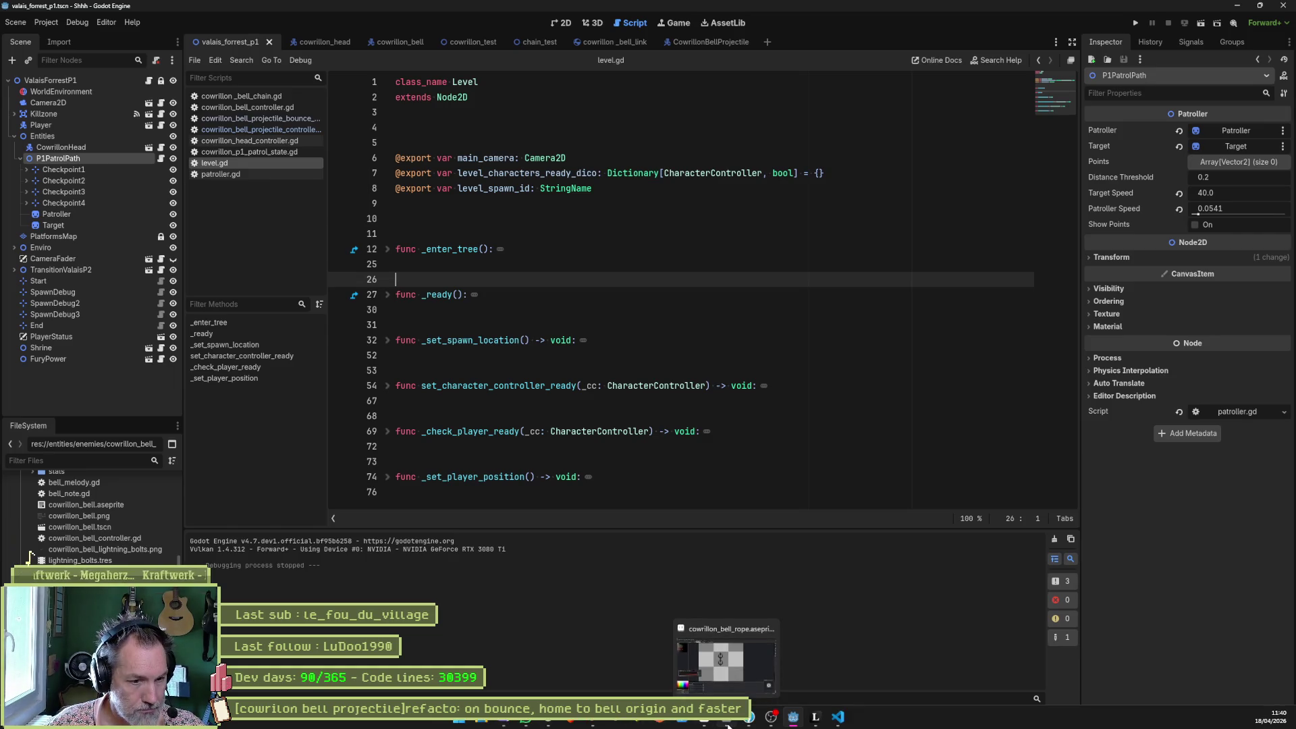
{"action": "left_click", "coordinate": [603, 723]}
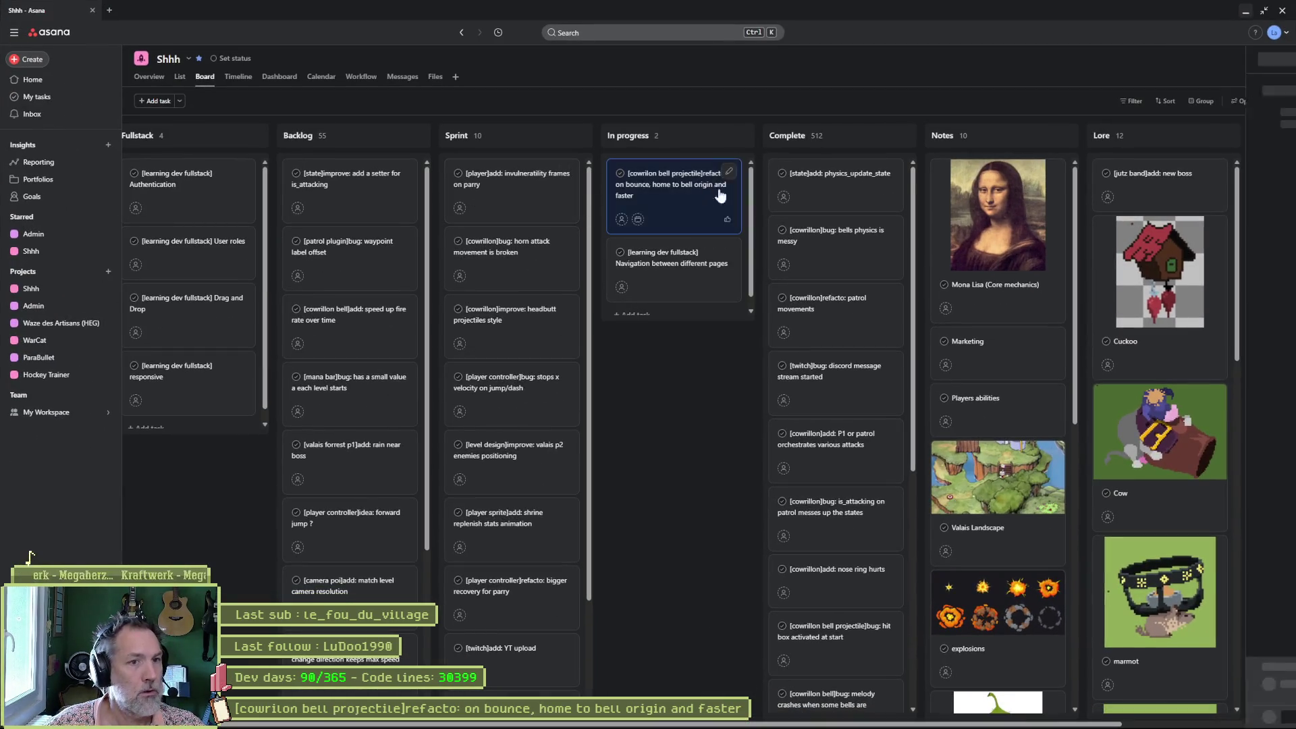
{"action": "left_click", "coordinate": [719, 195]}
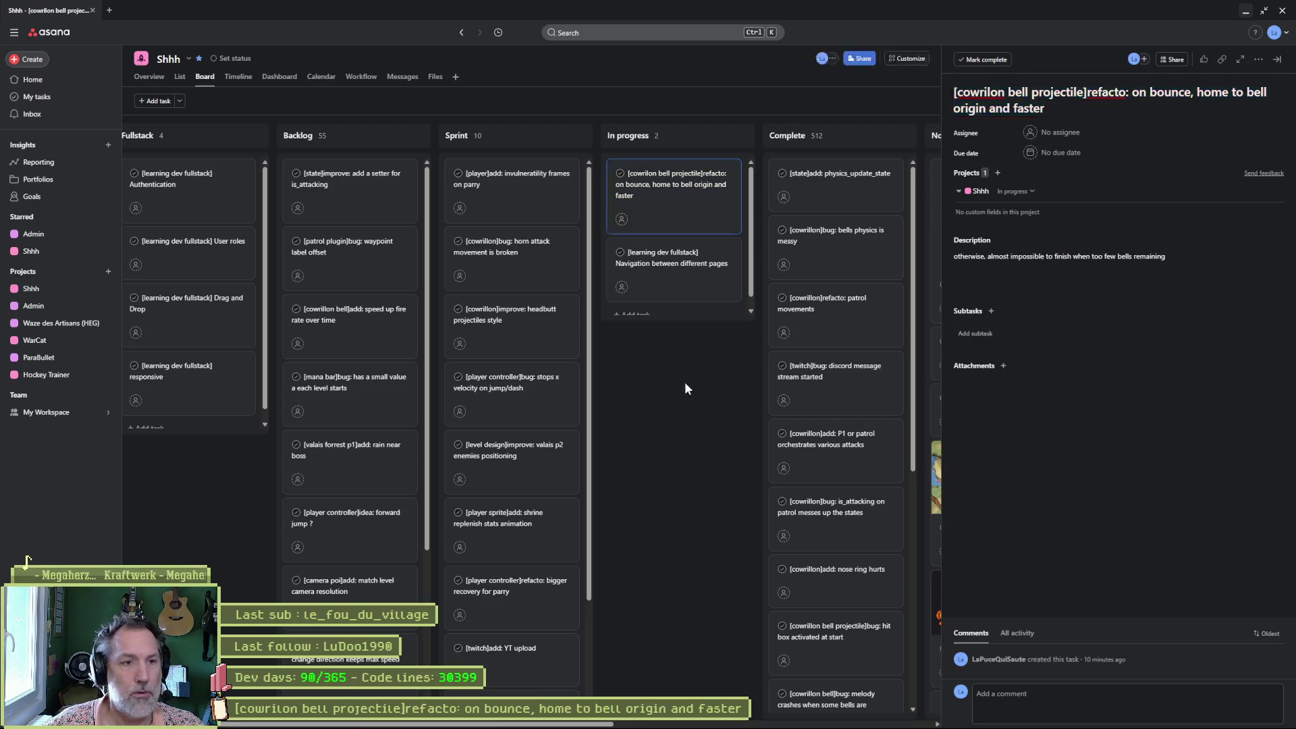
{"action": "left_click", "coordinate": [685, 389]}
{"action": "left_click_drag", "start_coordinate": [678, 189], "coordinate": [836, 183]}
Close the extra bell projectile window and show Fork's uncommitted local changes.
{"action": "left_click", "coordinate": [1246, 10]}
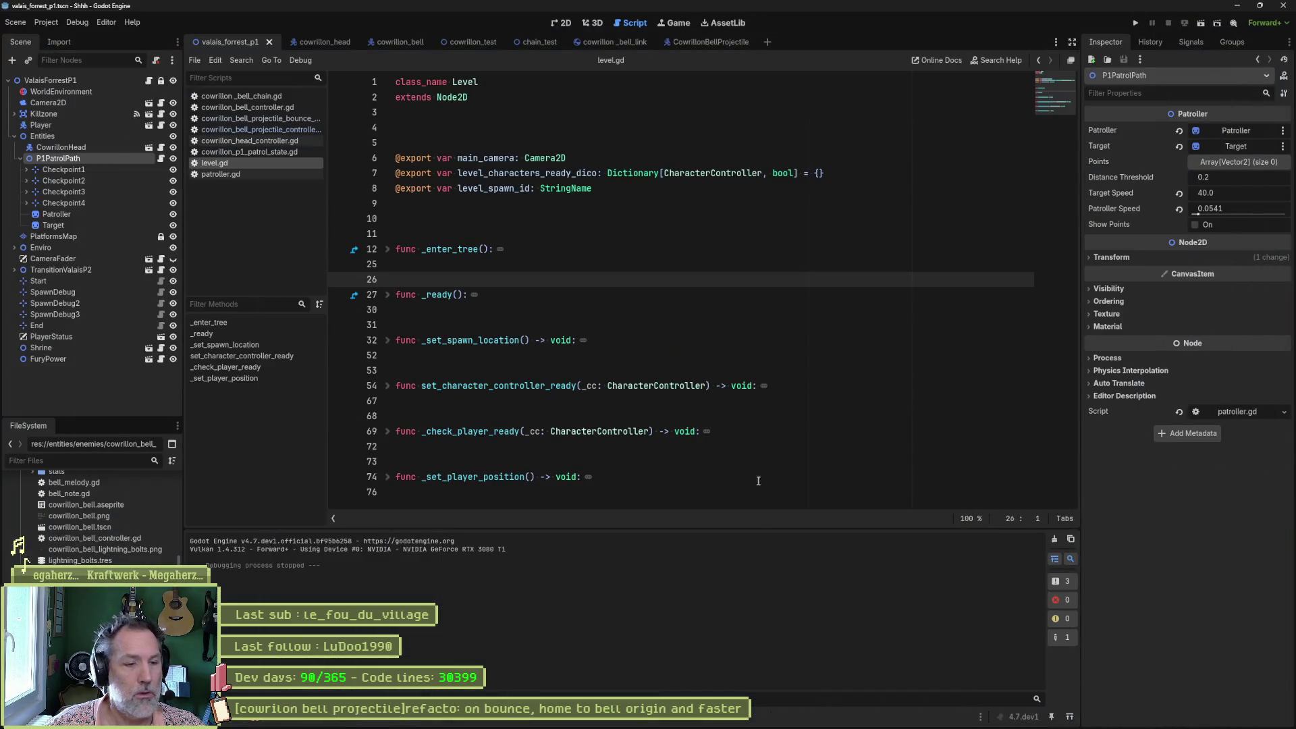
{"action": "mouse_move", "coordinate": [753, 720]}
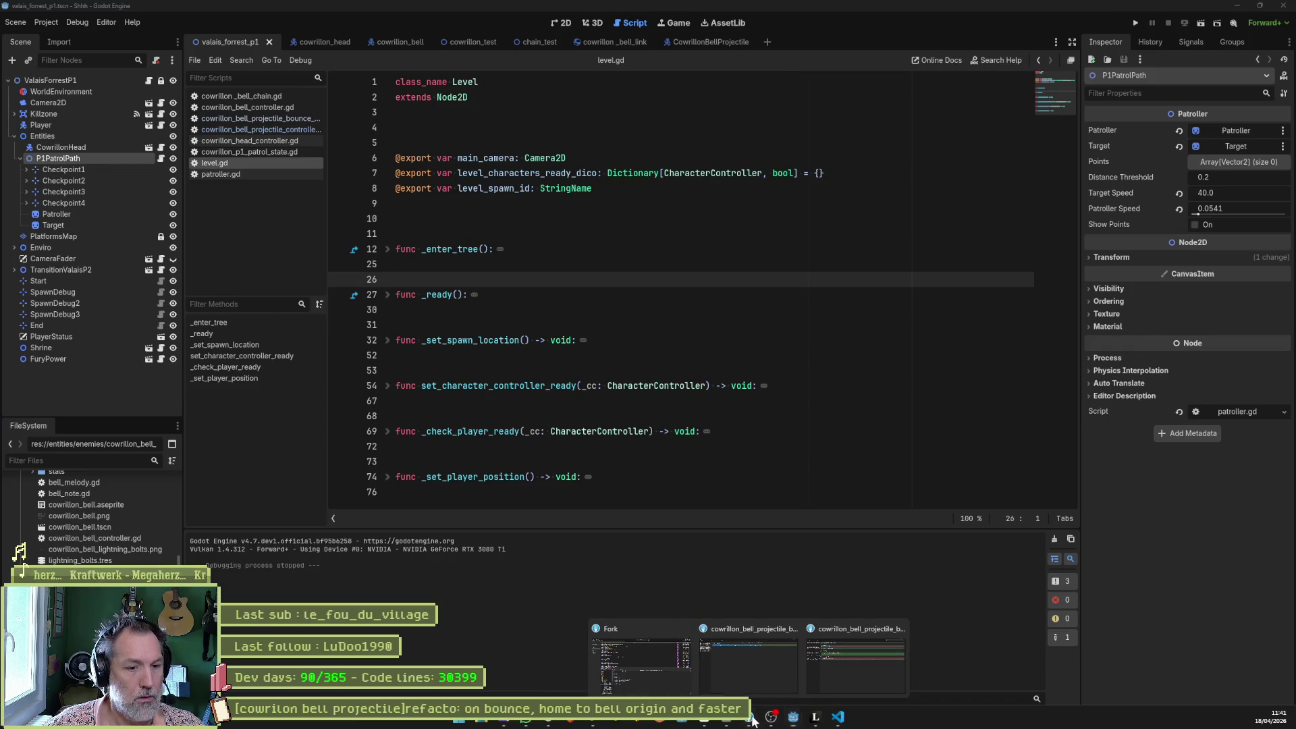
{"action": "left_click", "coordinate": [795, 631]}
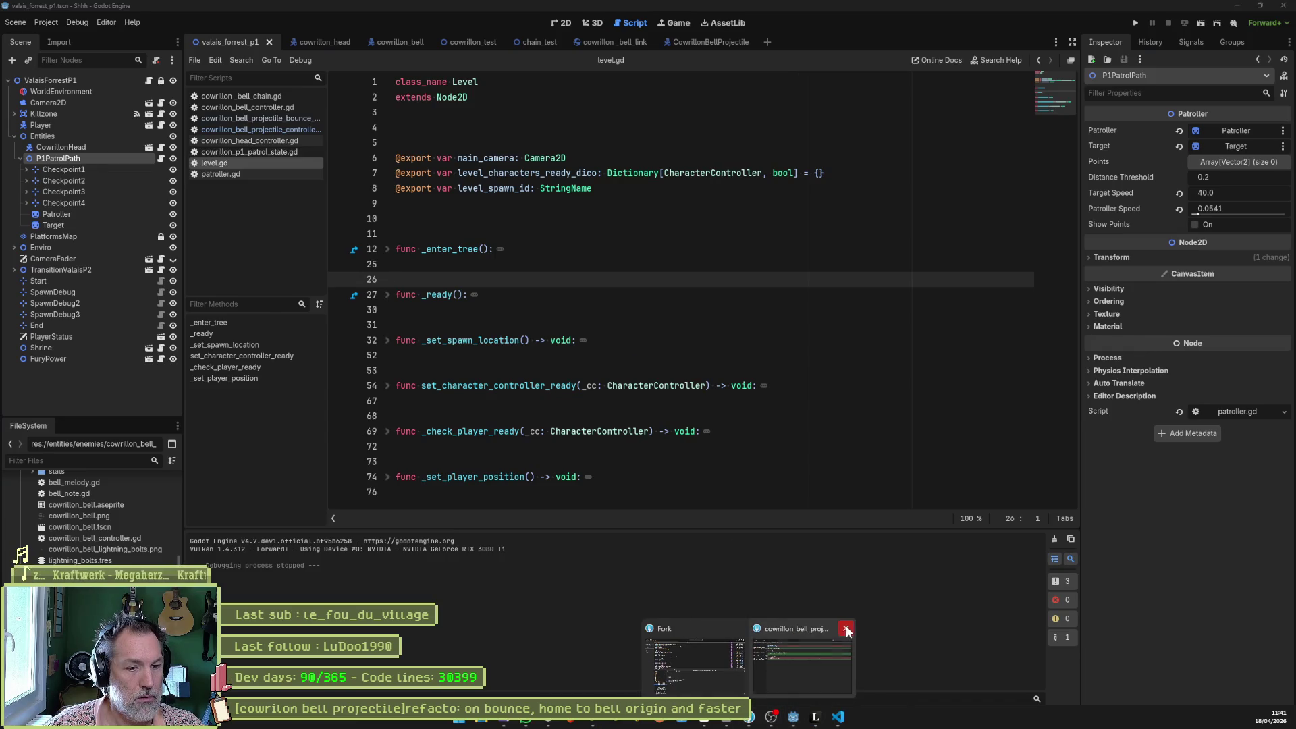
{"action": "left_click", "coordinate": [694, 662]}
{"action": "left_click", "coordinate": [47, 65]}
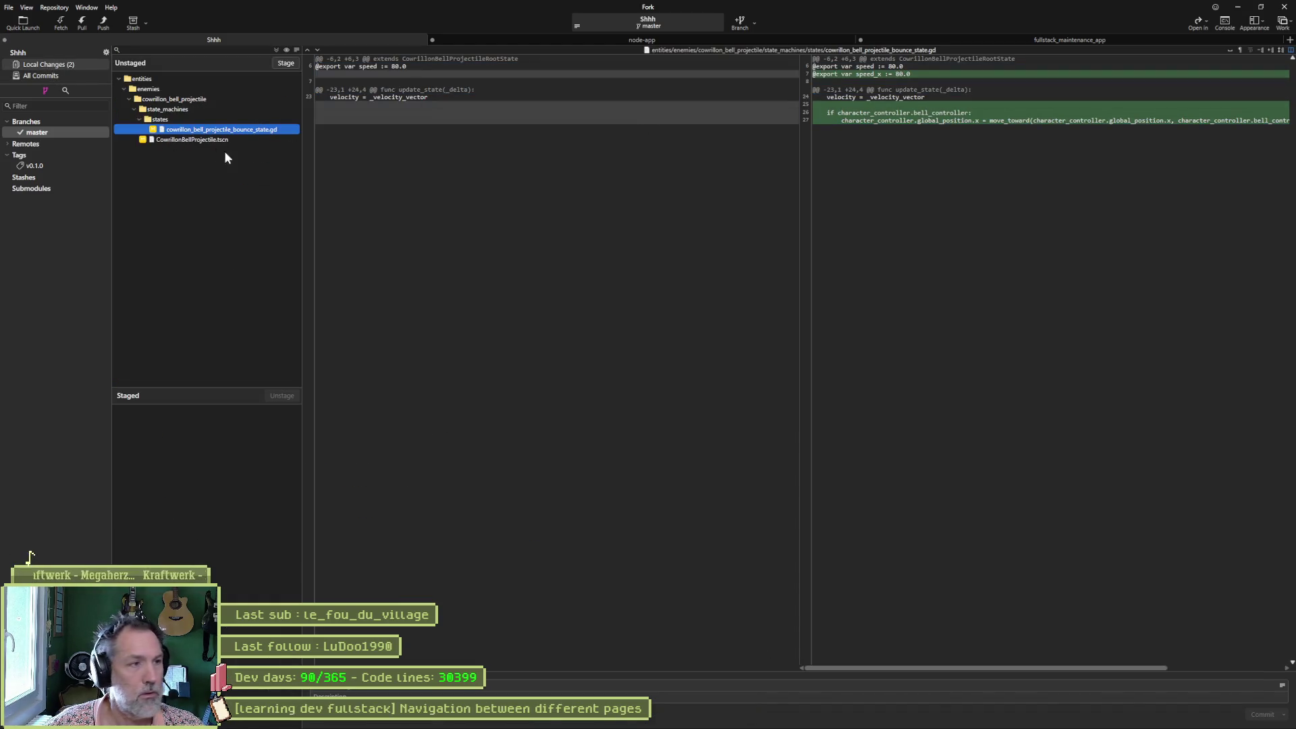
Stage both changed files and commit them with the message 'bell origin and faster'.
{"action": "left_click", "coordinate": [286, 63]}
{"action": "type", "text": "bell origin and faster"}
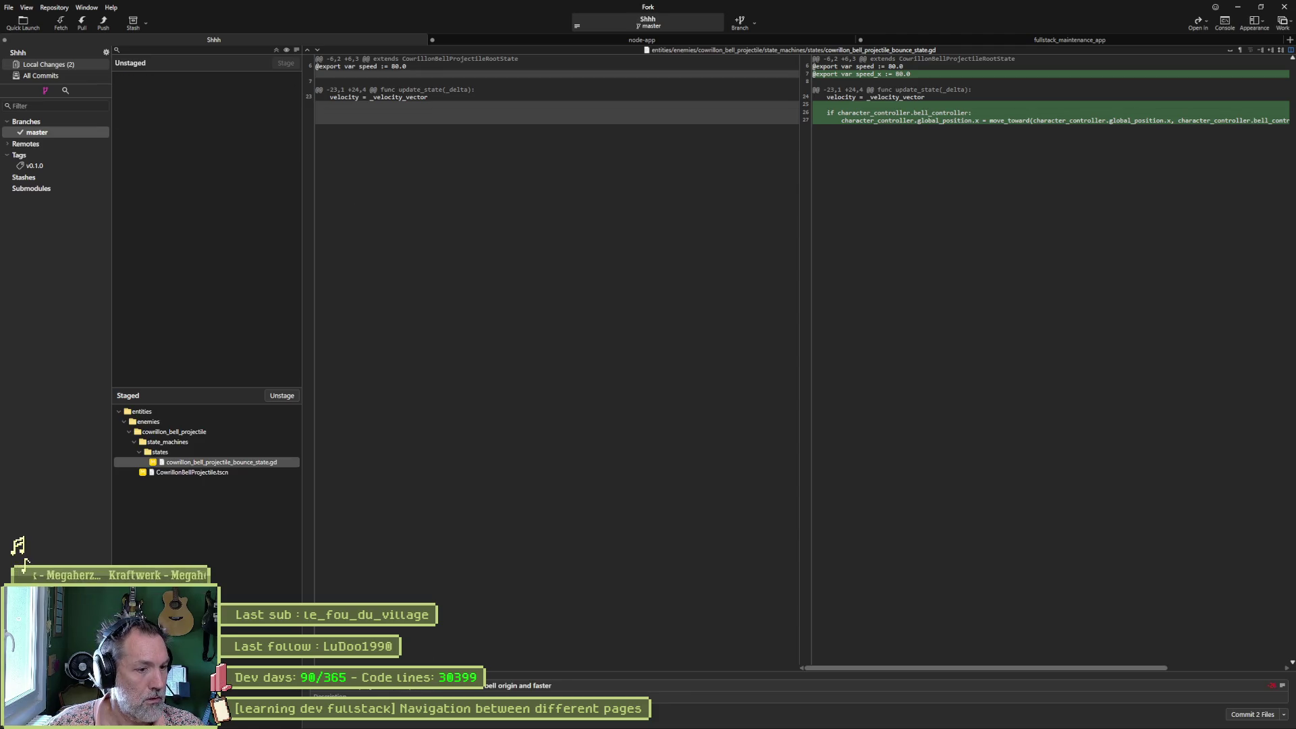
{"action": "left_click", "coordinate": [1229, 714]}
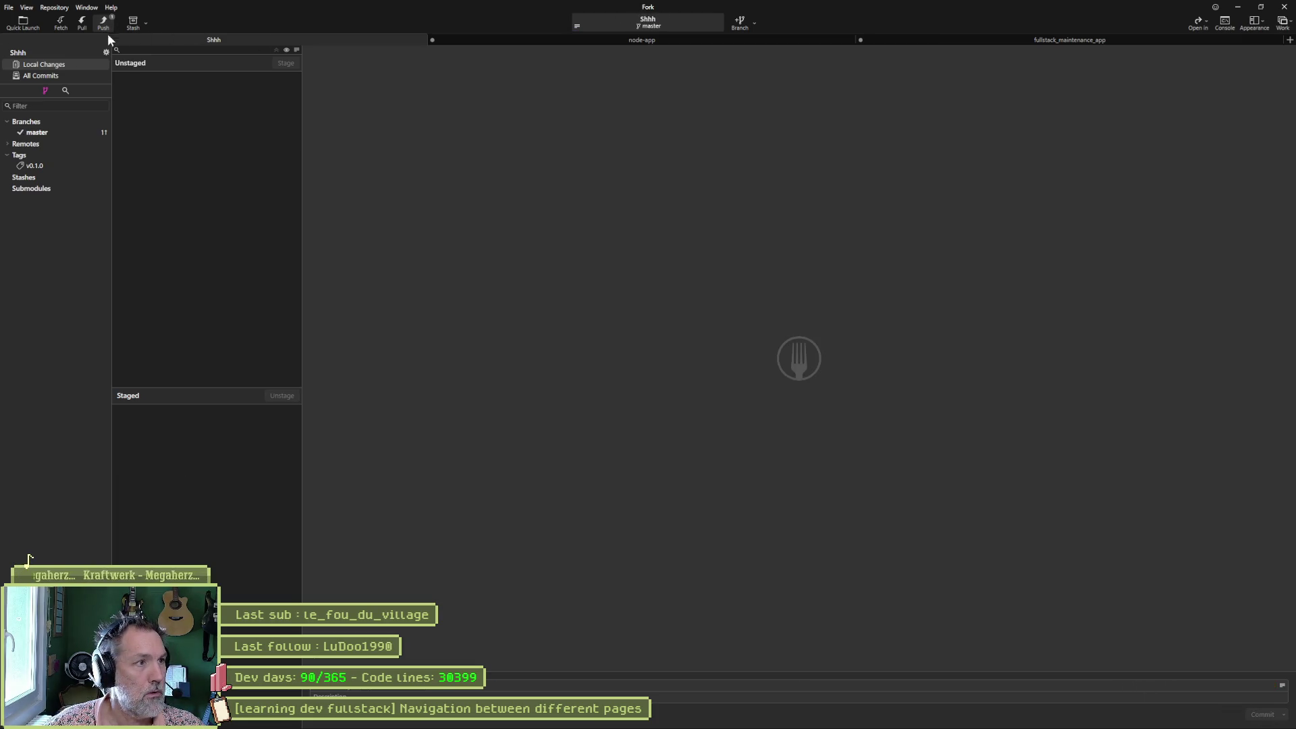
Push master to origin and minimize Fork.
{"action": "left_click", "coordinate": [104, 23]}
{"action": "left_click", "coordinate": [708, 397]}
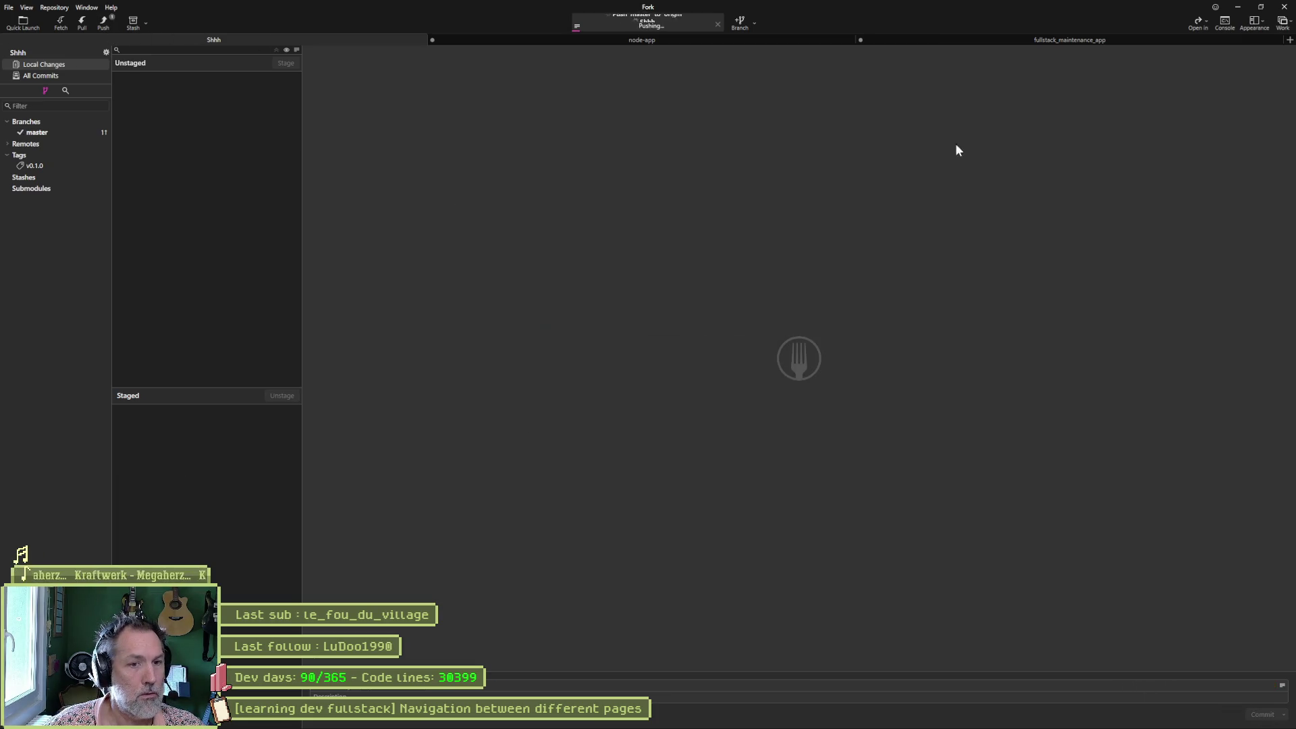
{"action": "left_click", "coordinate": [1238, 8]}
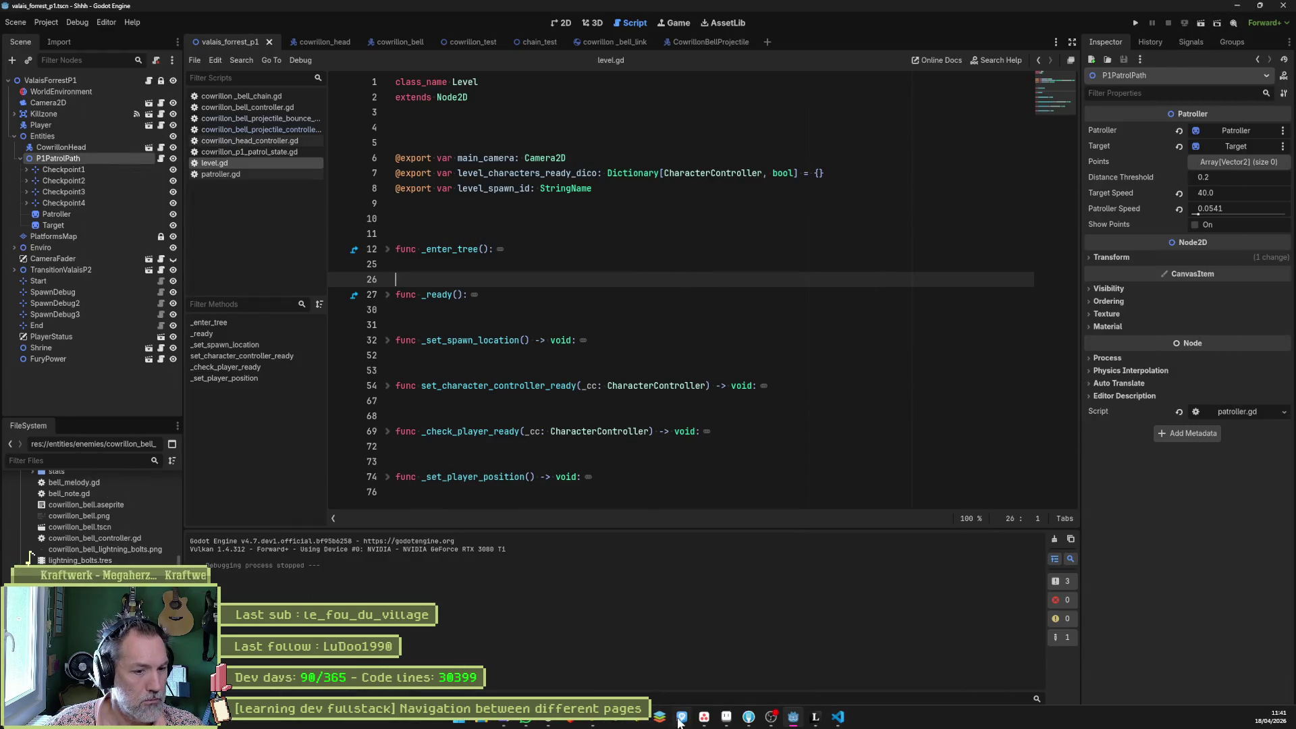
On the Asana board, move the invulnerability frames task to In progress and back to Sprint.
{"action": "left_click", "coordinate": [704, 723]}
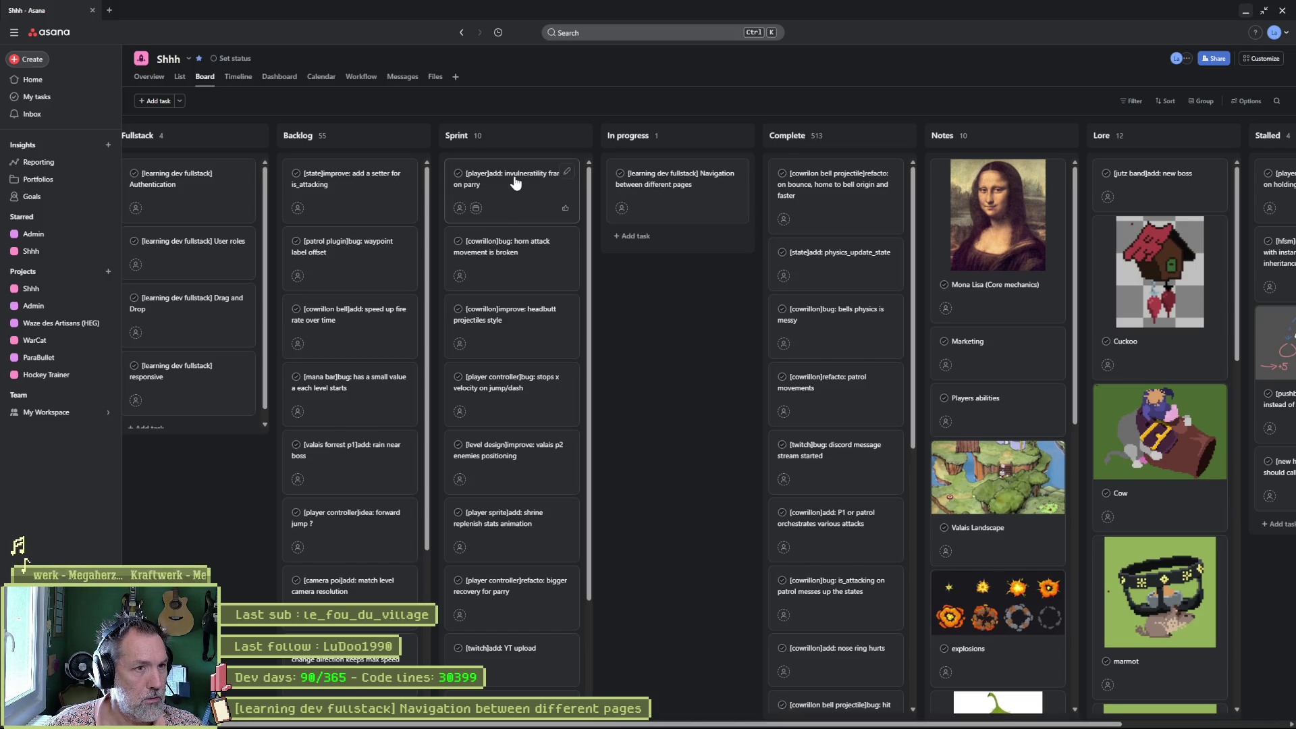
{"action": "mouse_move", "coordinate": [515, 183]}
{"action": "left_mouse_down"}
{"action": "mouse_move", "coordinate": [675, 186]}
{"action": "mouse_move", "coordinate": [680, 212]}
{"action": "left_mouse_up"}
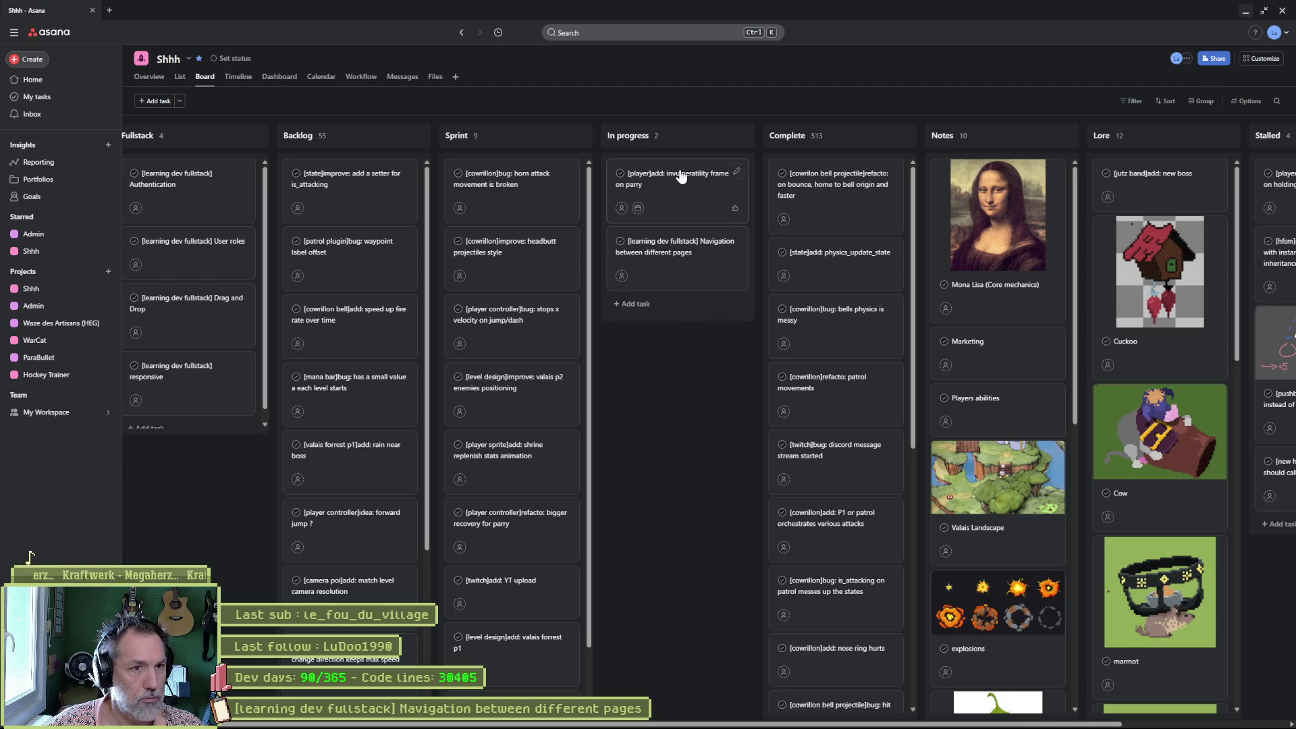
{"action": "left_click_drag", "start_coordinate": [682, 178], "coordinate": [548, 184]}
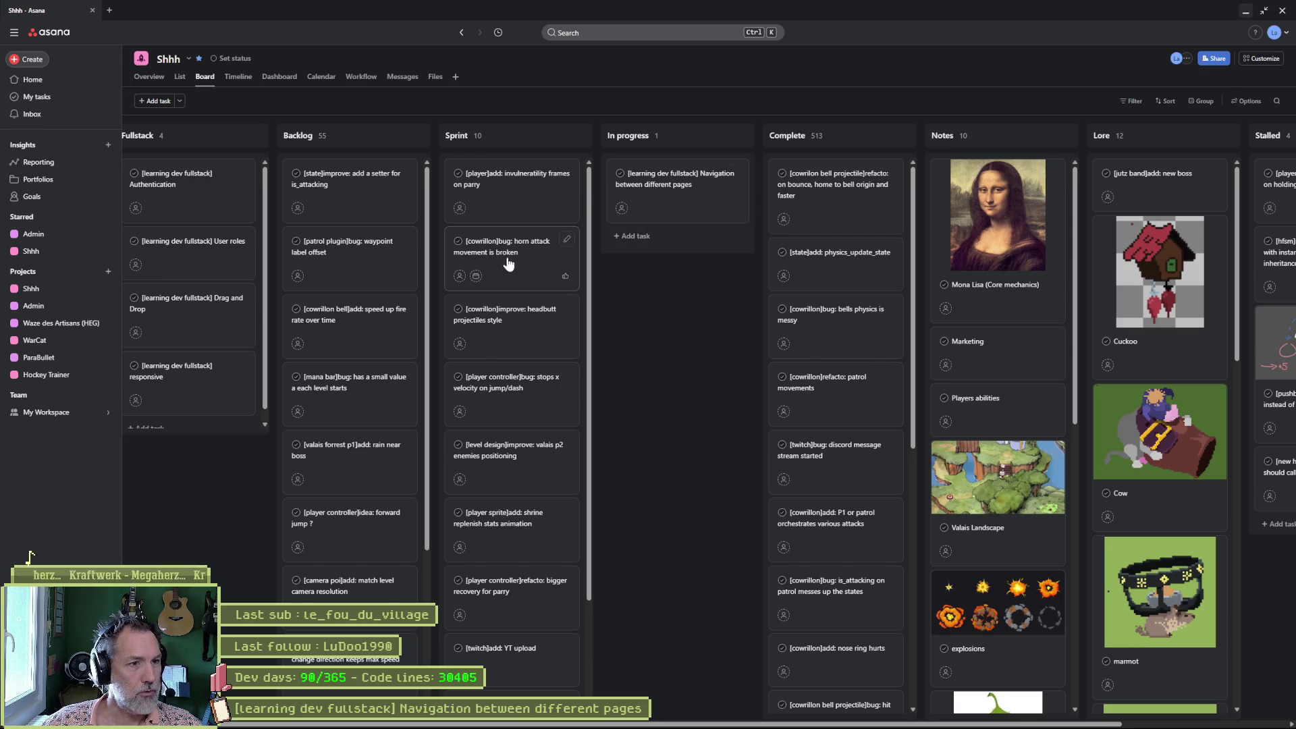
Move the horn attack bug into In progress and return to Godot's 2D view.
{"action": "left_click_drag", "start_coordinate": [540, 240], "coordinate": [675, 179]}
{"action": "key", "text": "alt+Tab"}
{"action": "key", "text": "ctrl+F1"}
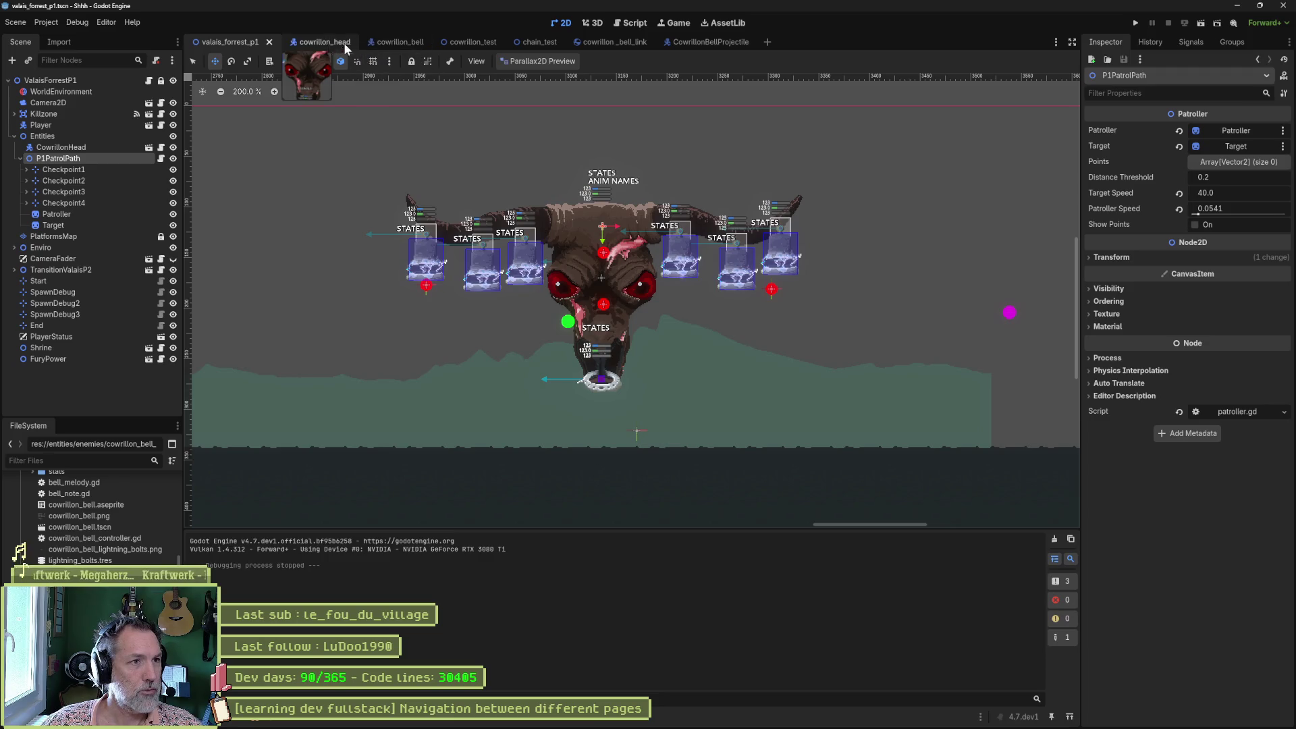
Close the cowrillon_bell, cowrillon_test, chain_test, bell link, bell projectile and cowrillon_head tabs, then run.
{"action": "middle_click", "coordinate": [405, 42]}
{"action": "middle_click", "coordinate": [406, 41]}
{"action": "middle_click", "coordinate": [397, 45]}
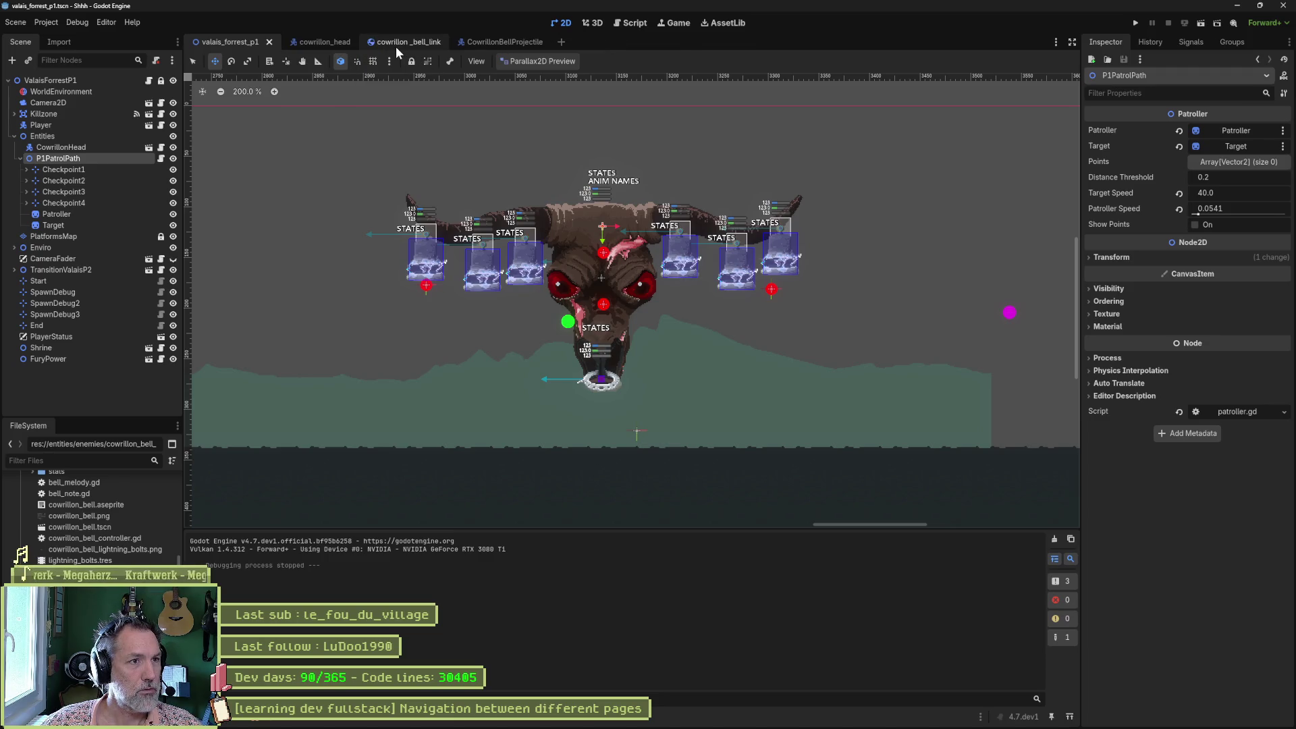
{"action": "middle_click", "coordinate": [395, 43]}
{"action": "middle_click", "coordinate": [394, 43]}
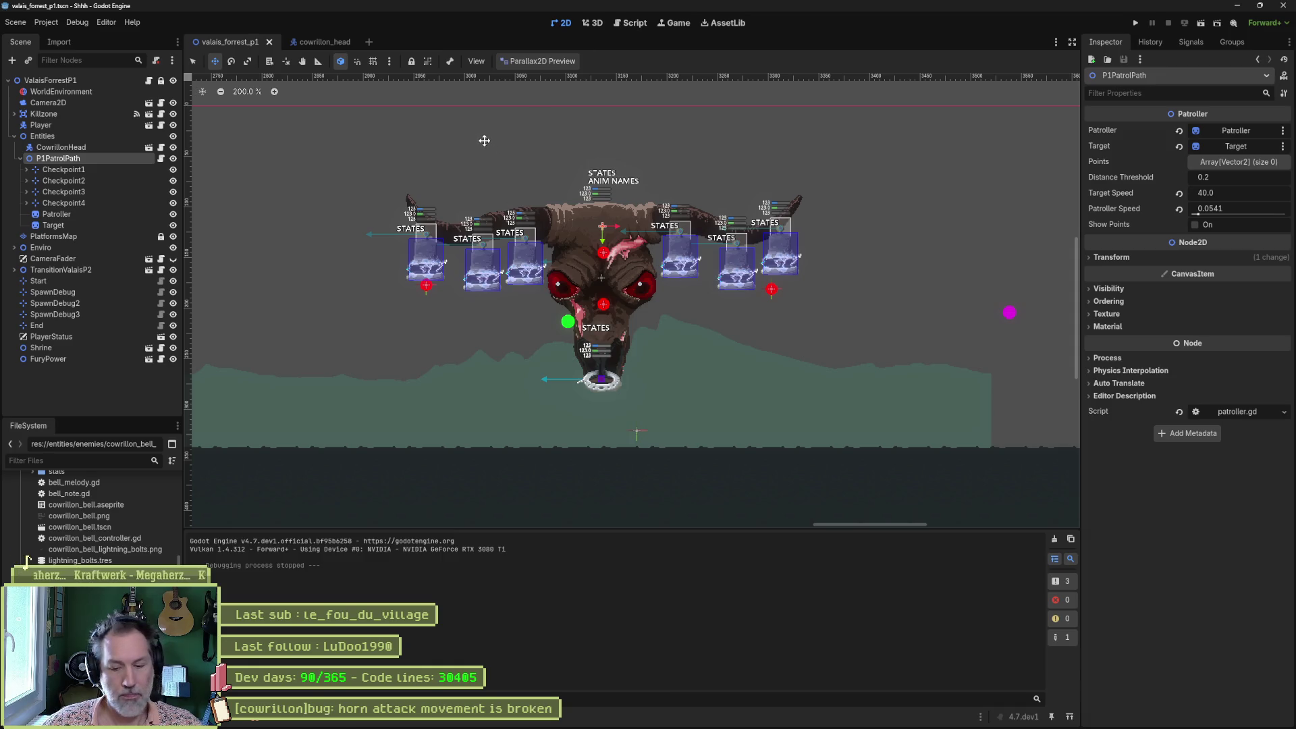
{"action": "middle_click", "coordinate": [325, 43]}
{"action": "key", "text": "F6"}
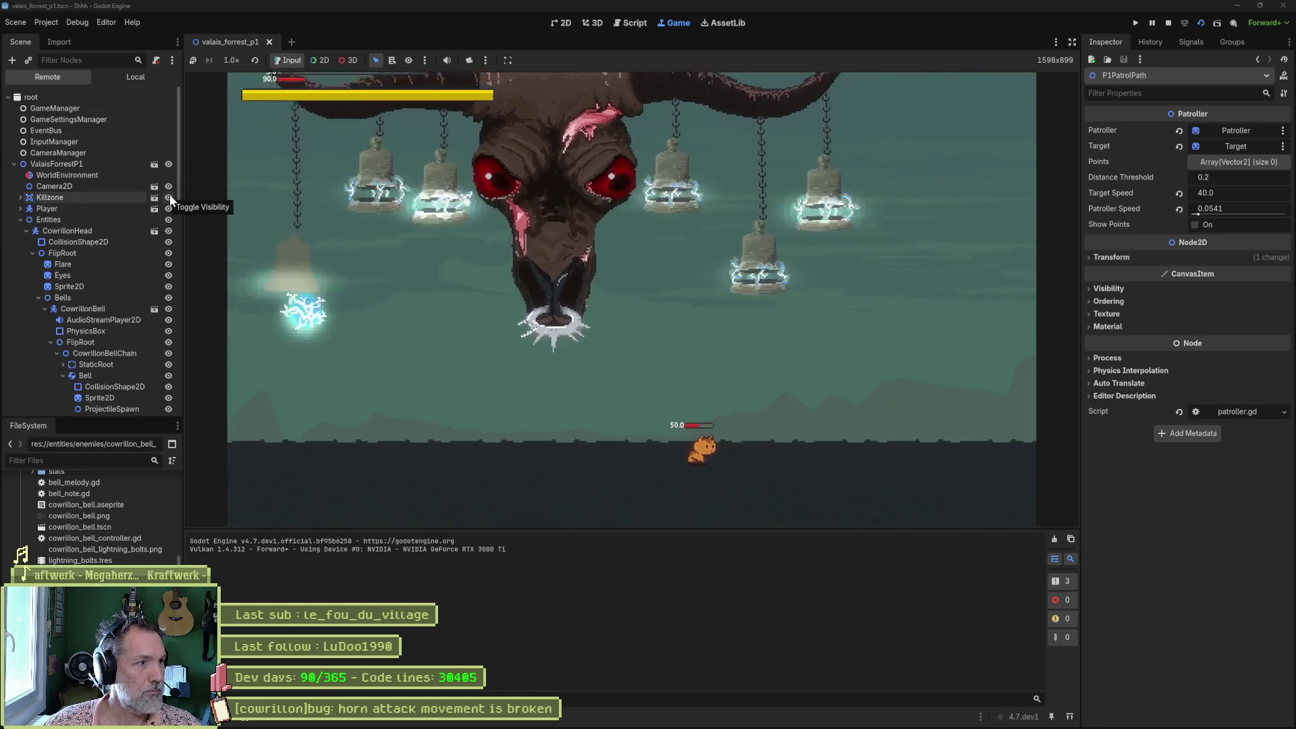
Stop the game, turn off the CowrillonHead boss's automatic attacks, and run it again.
{"action": "key", "text": "F8"}
{"action": "left_click", "coordinate": [132, 148]}
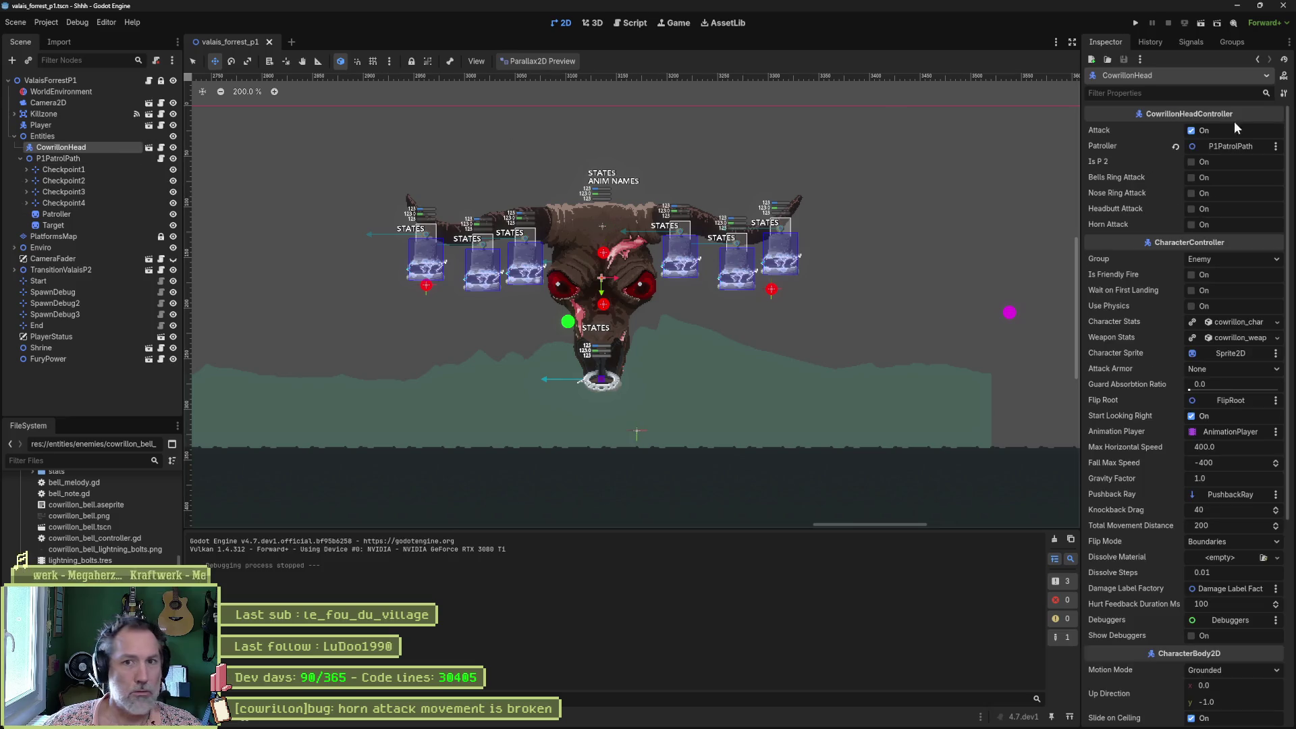
{"action": "left_click", "coordinate": [1191, 130]}
{"action": "key", "text": "F5"}
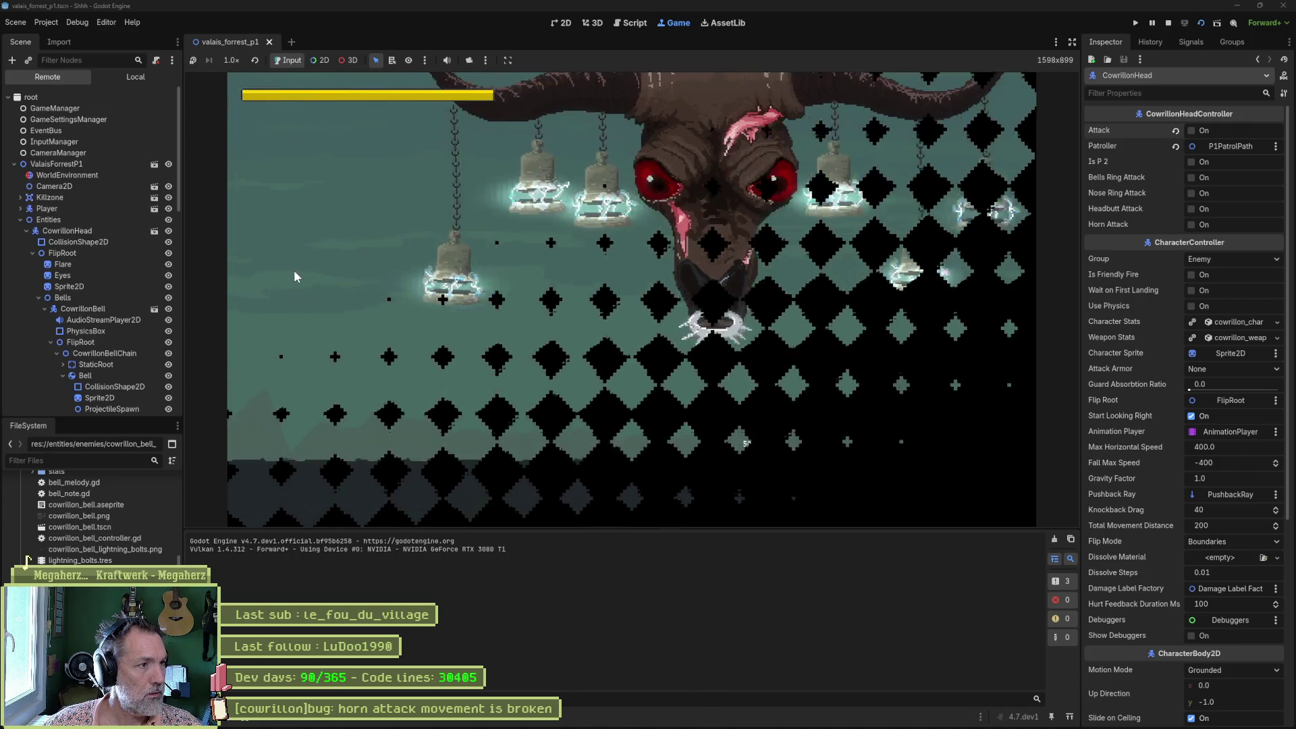
On the live CowrillonHead node, trigger the headbutt attack and then the horn attack.
{"action": "left_click", "coordinate": [92, 230]}
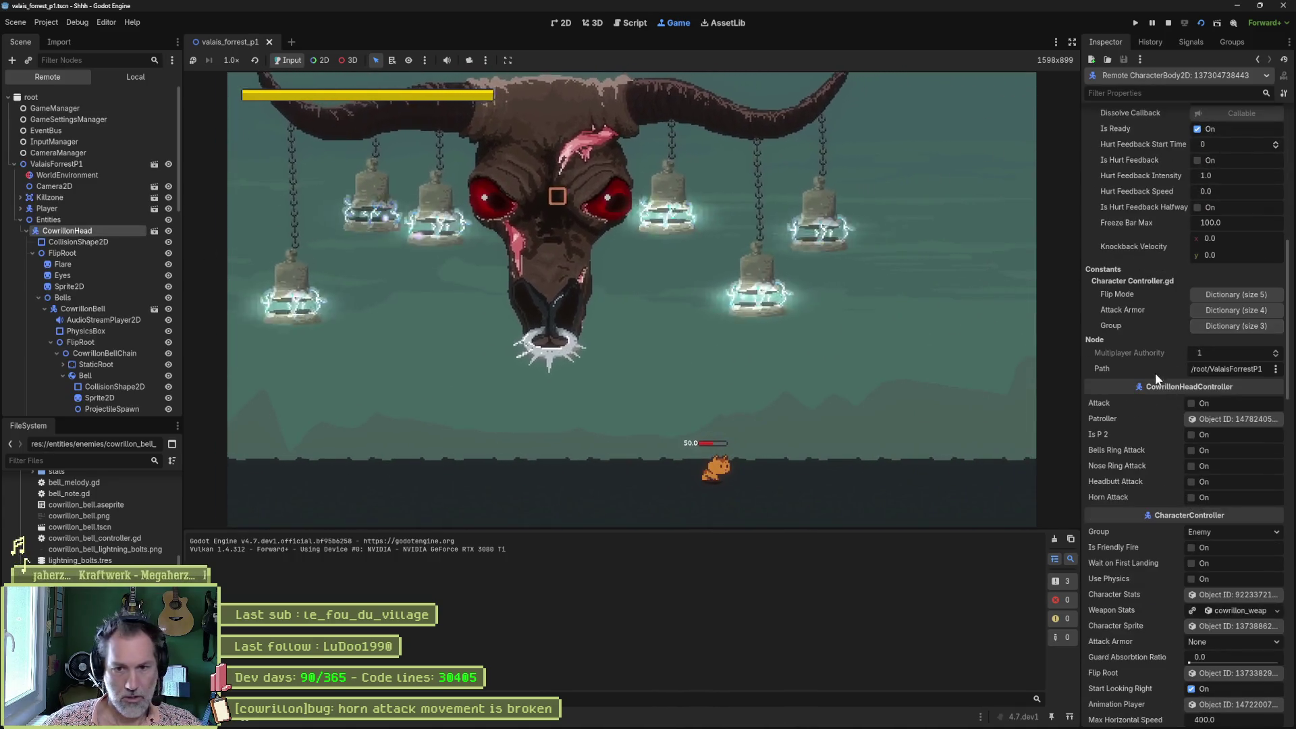
{"action": "left_click", "coordinate": [1197, 481]}
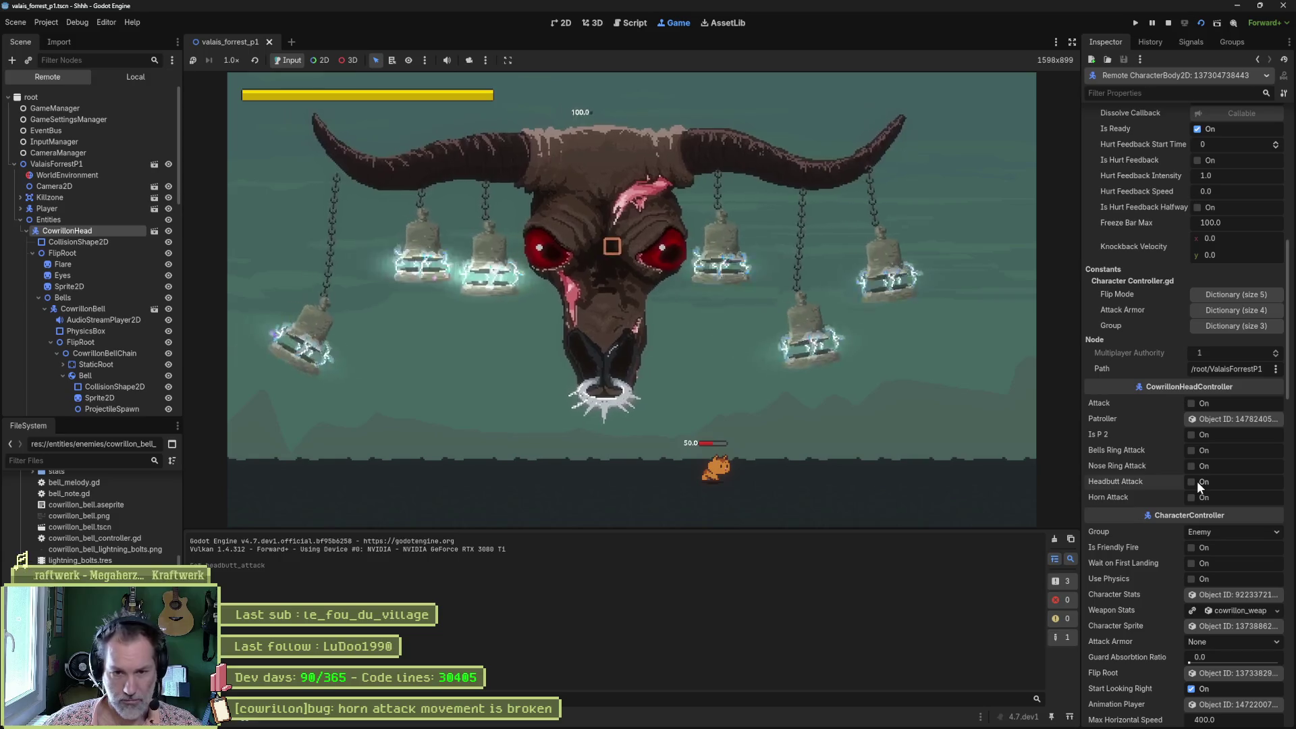
{"action": "left_click", "coordinate": [1193, 498]}
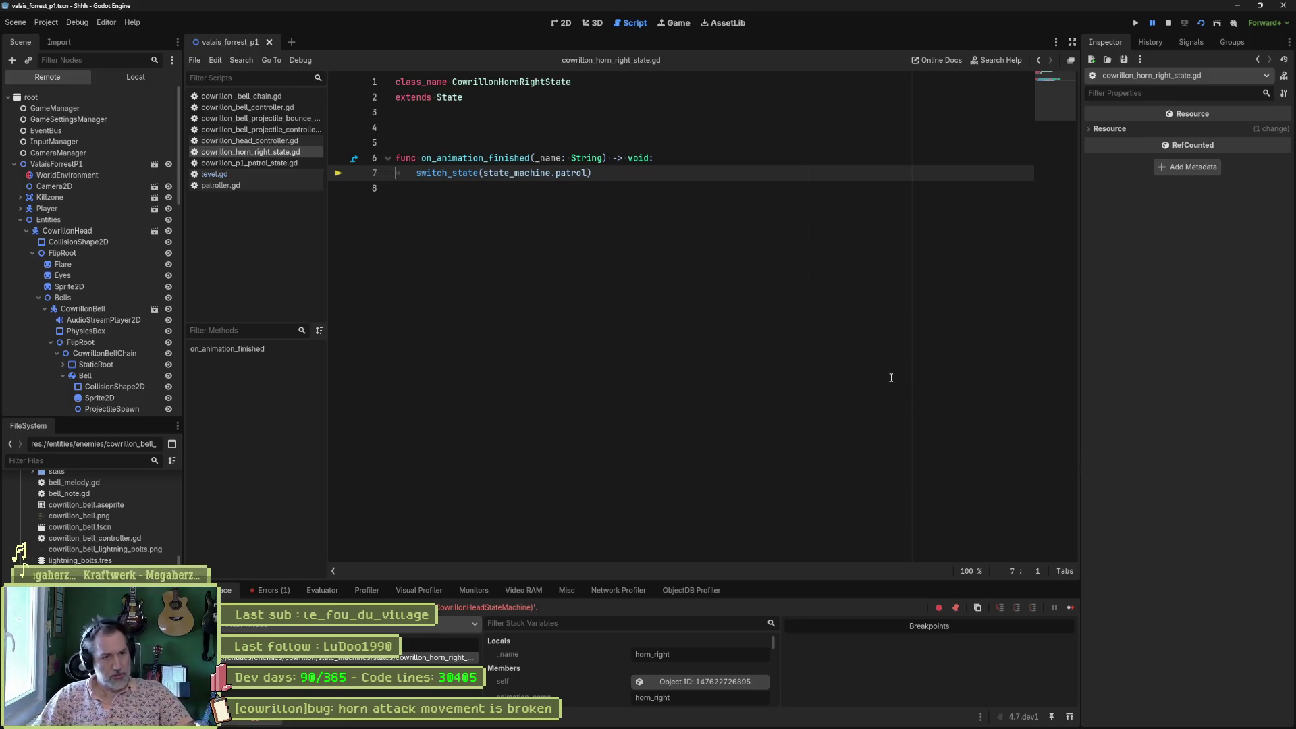
Change line 7 to switch to state_machine.p1_patrol and save the horn-right state script.
{"action": "key", "text": "F8"}
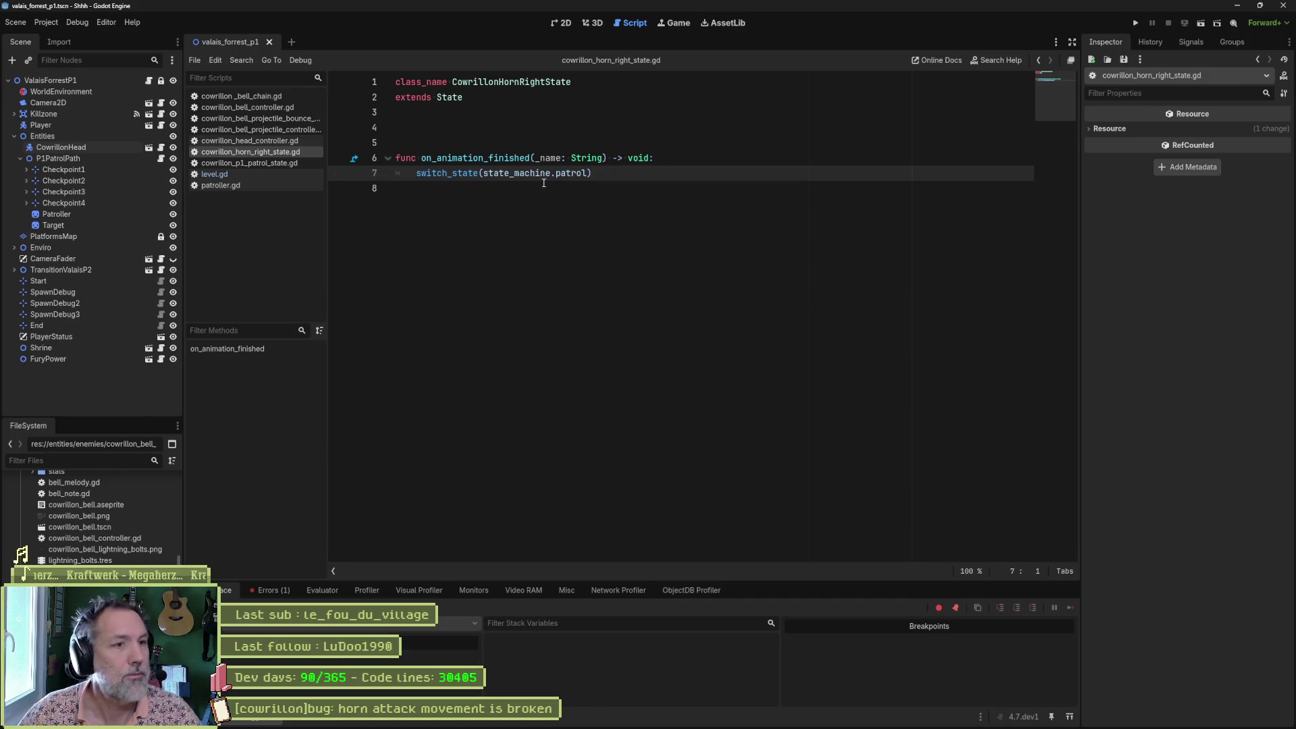
{"action": "type", "text": "p1_"}
{"action": "key", "text": "ctrl+s"}
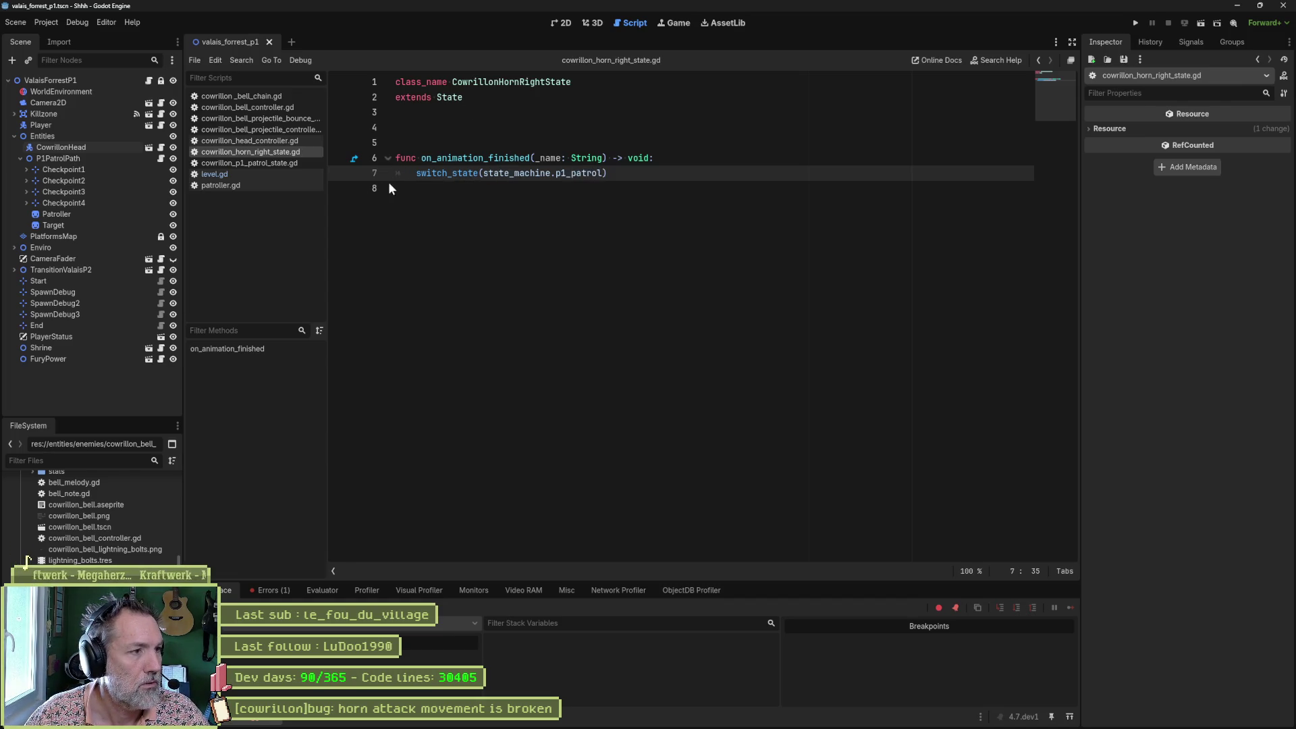
Review the head controller and state machine scripts, close all open scripts, and return to valais_forrest_p1.
{"action": "left_click", "coordinate": [162, 148]}
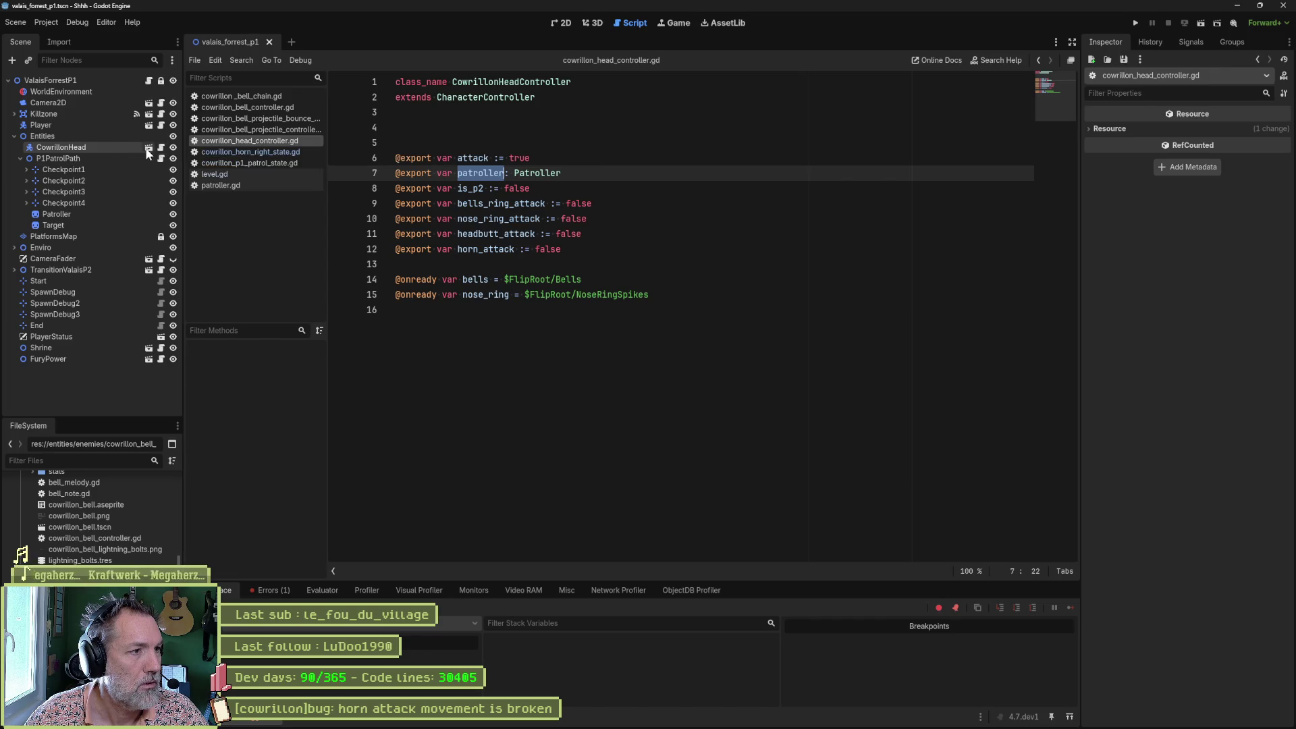
{"action": "left_click", "coordinate": [148, 148]}
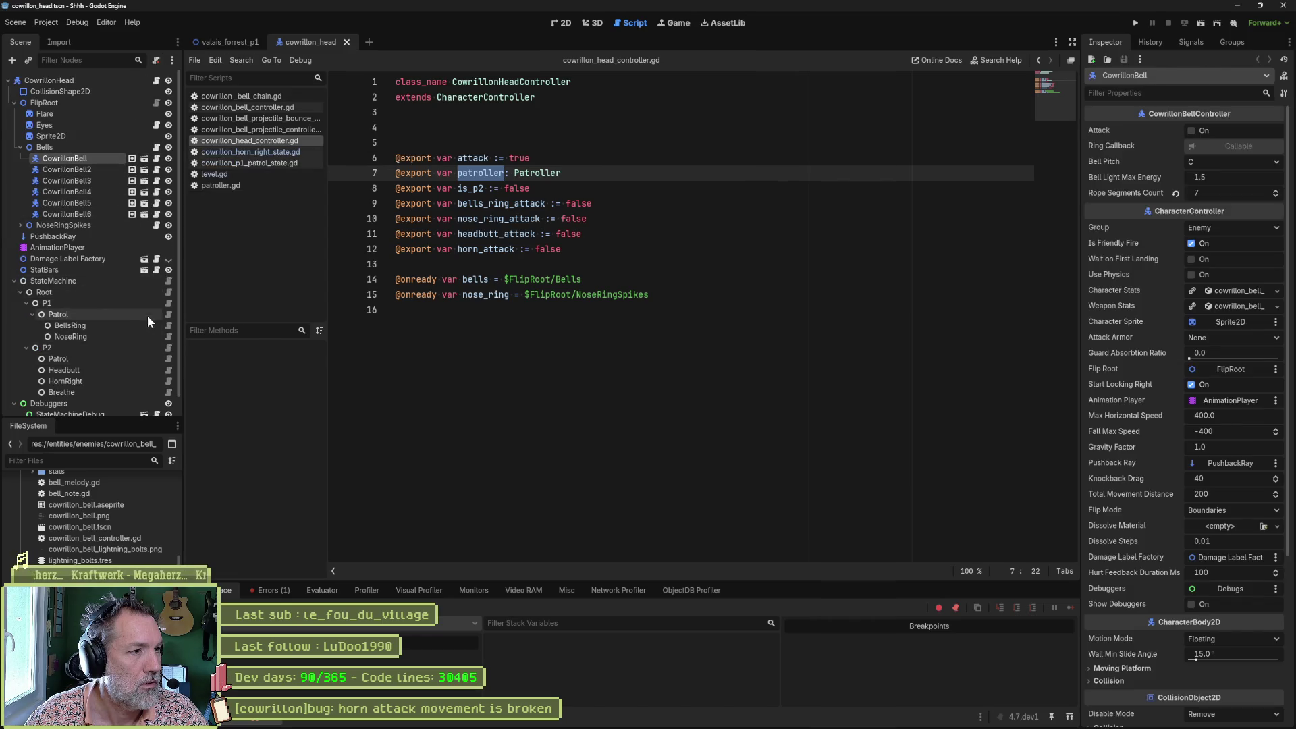
{"action": "left_click", "coordinate": [168, 281]}
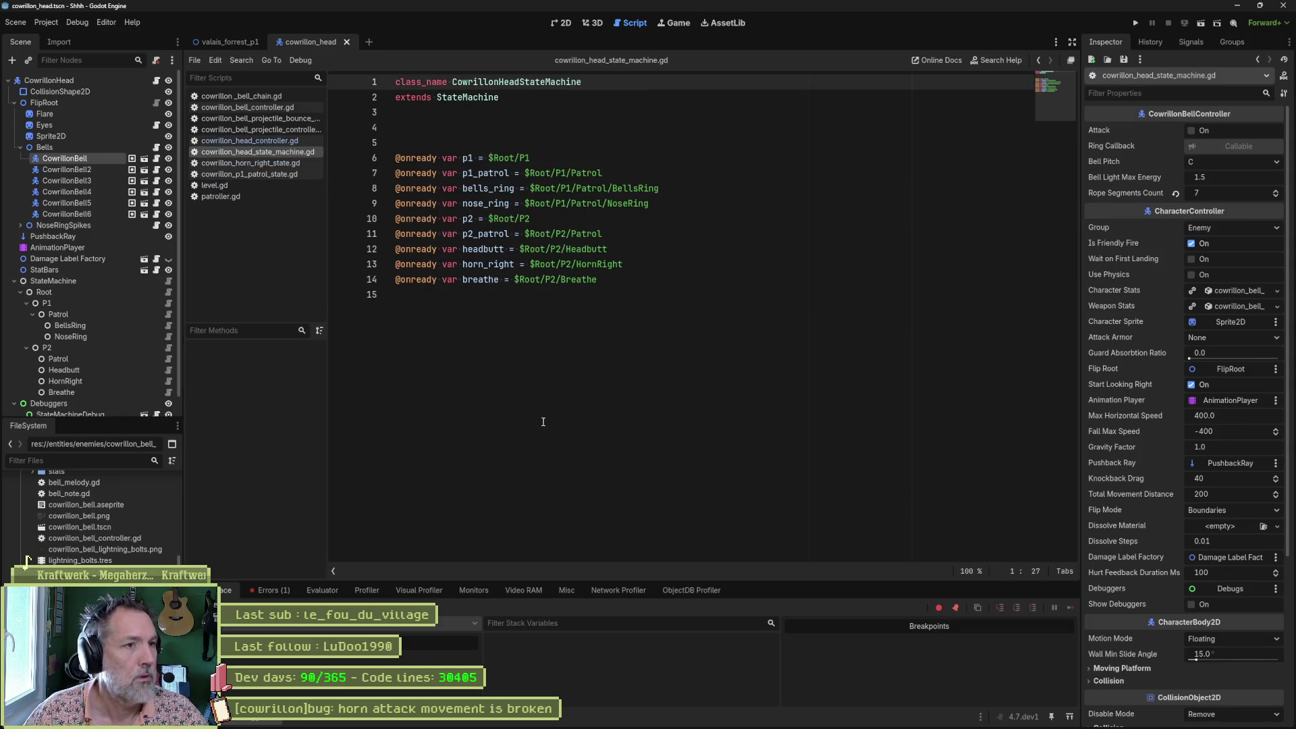
{"action": "key", "text": "ctrl+w"}
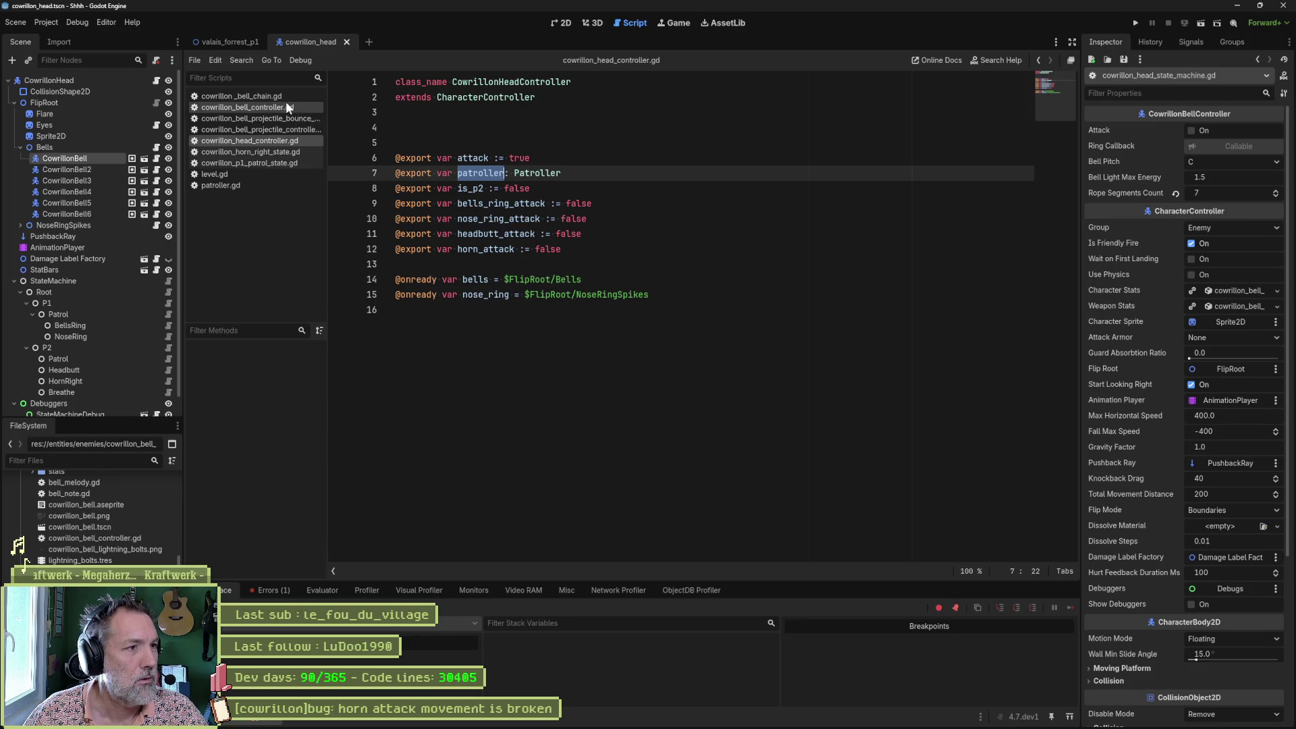
{"action": "key", "text": "ctrl+w"}
{"action": "key", "text": "ctrl+w"}
{"action": "key", "text": "ctrl+w"}
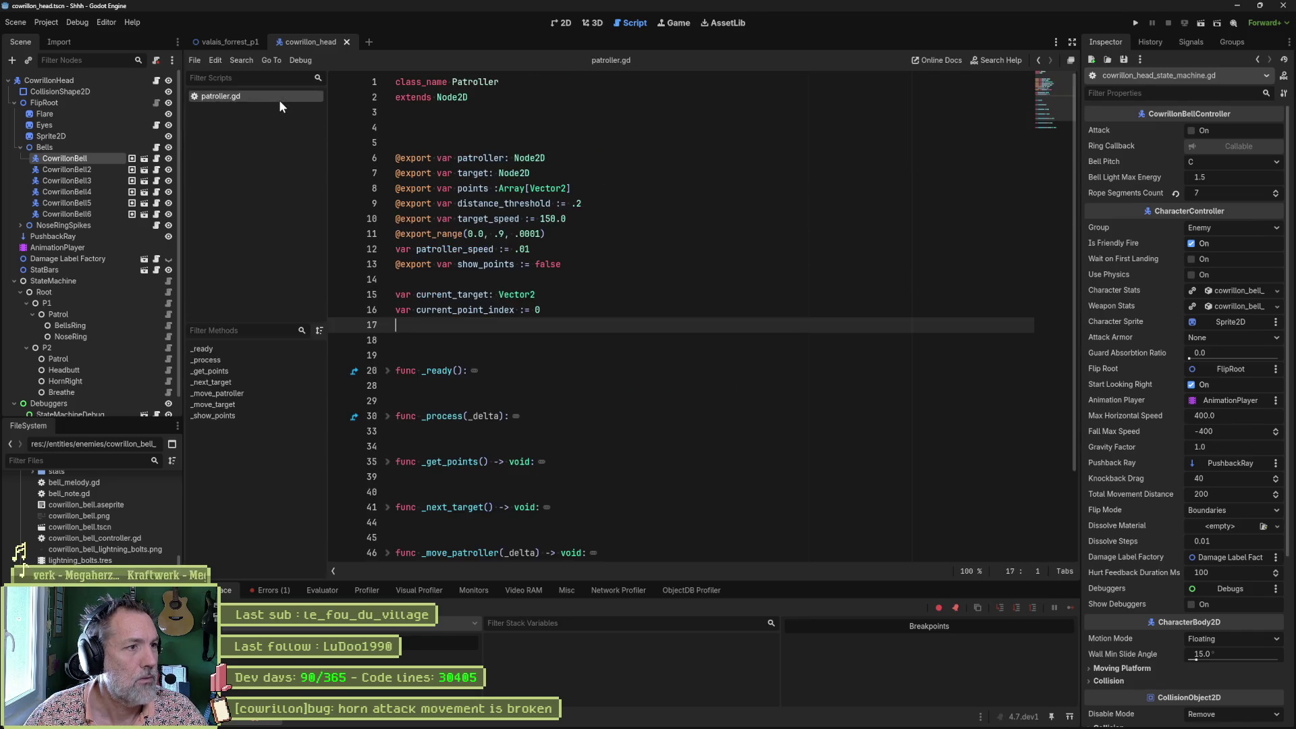
{"action": "key", "text": "ctrl+w"}
{"action": "left_click", "coordinate": [229, 42]}
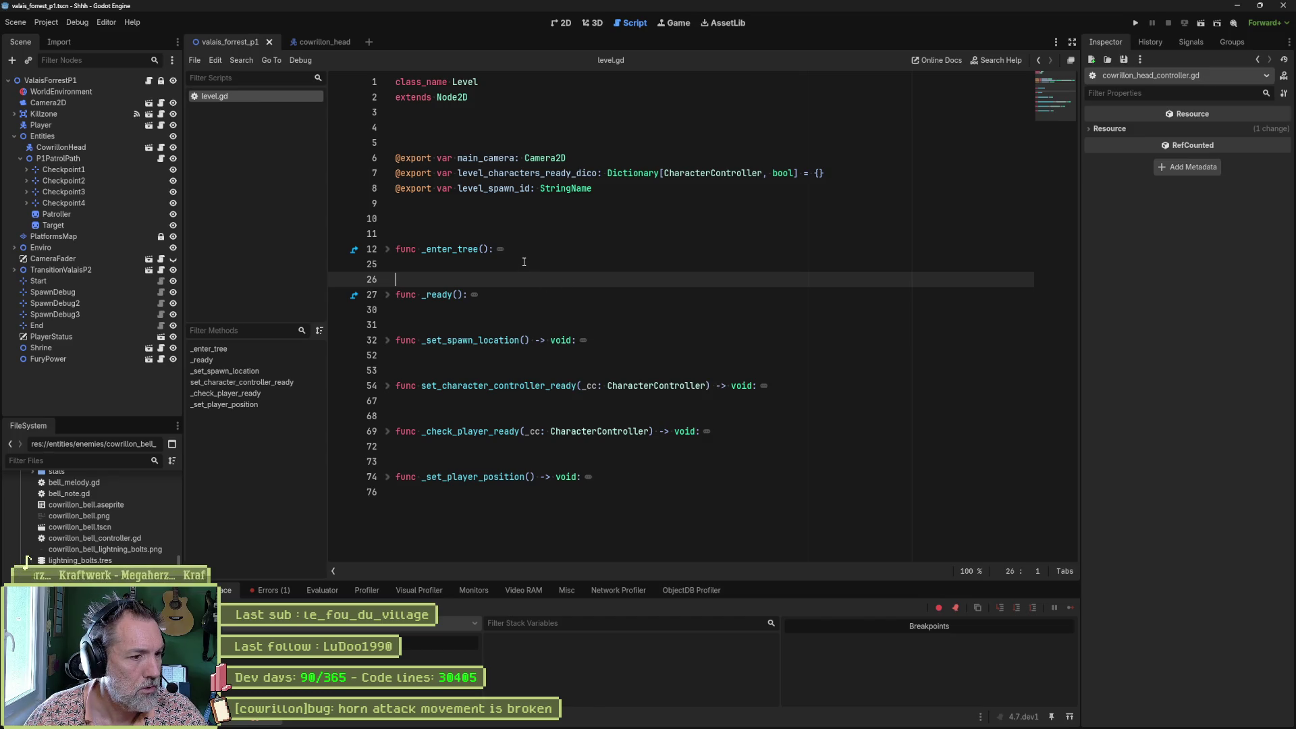
Select cowrillon_head's AnimationPlayer and play through the horn_left animation.
{"action": "left_click", "coordinate": [321, 40]}
{"action": "left_click", "coordinate": [560, 23]}
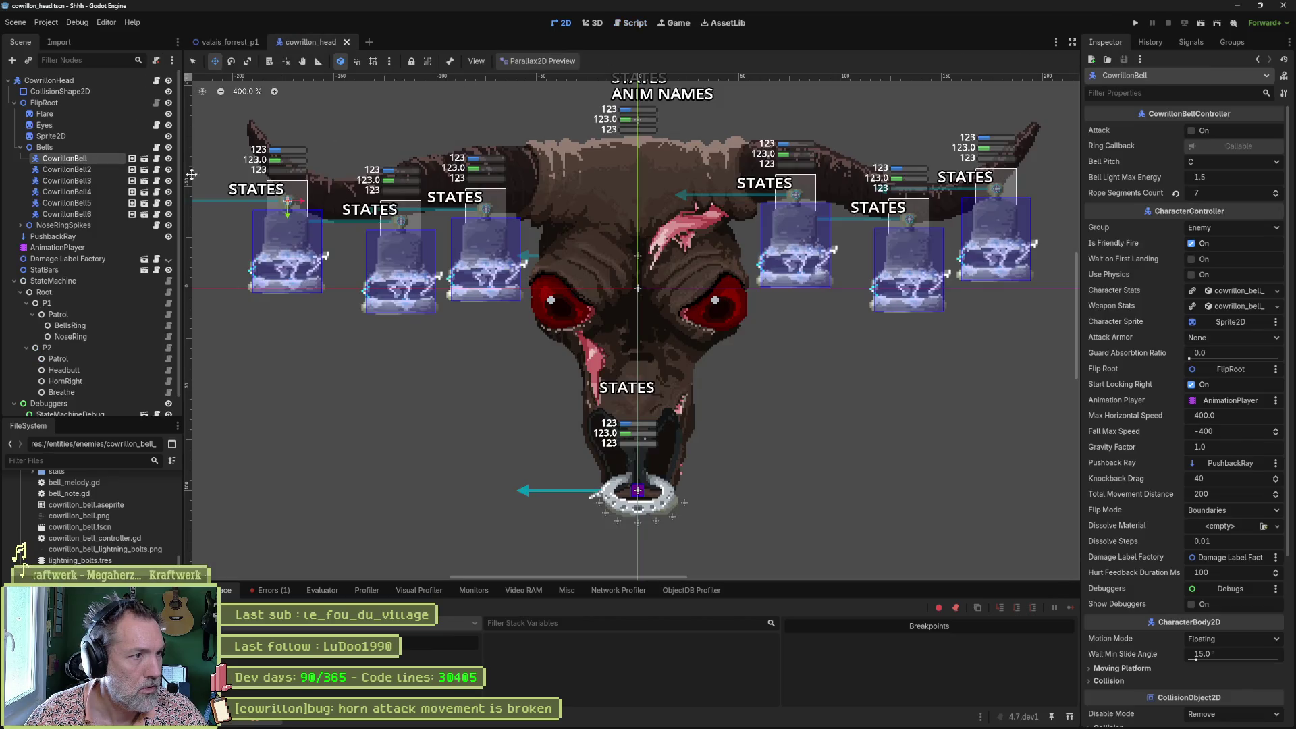
{"action": "left_click", "coordinate": [88, 247]}
{"action": "left_click", "coordinate": [559, 479]}
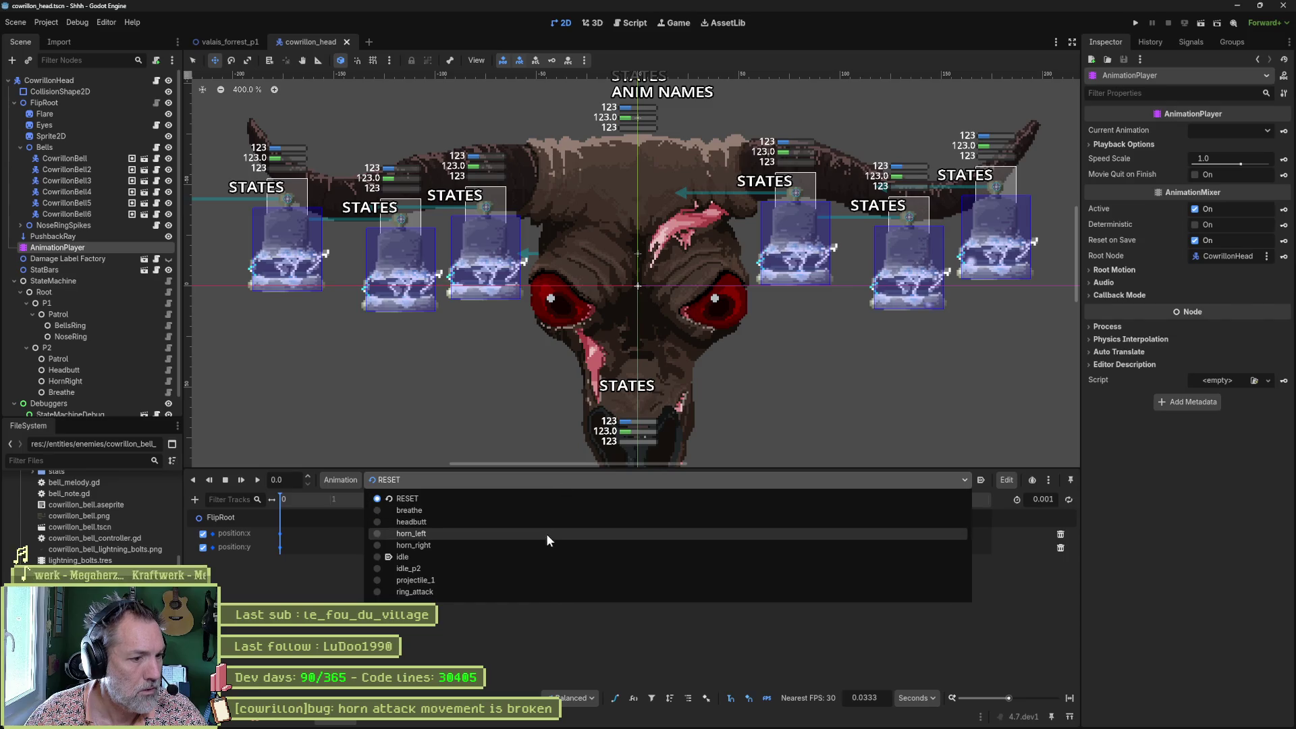
{"action": "left_click", "coordinate": [544, 537]}
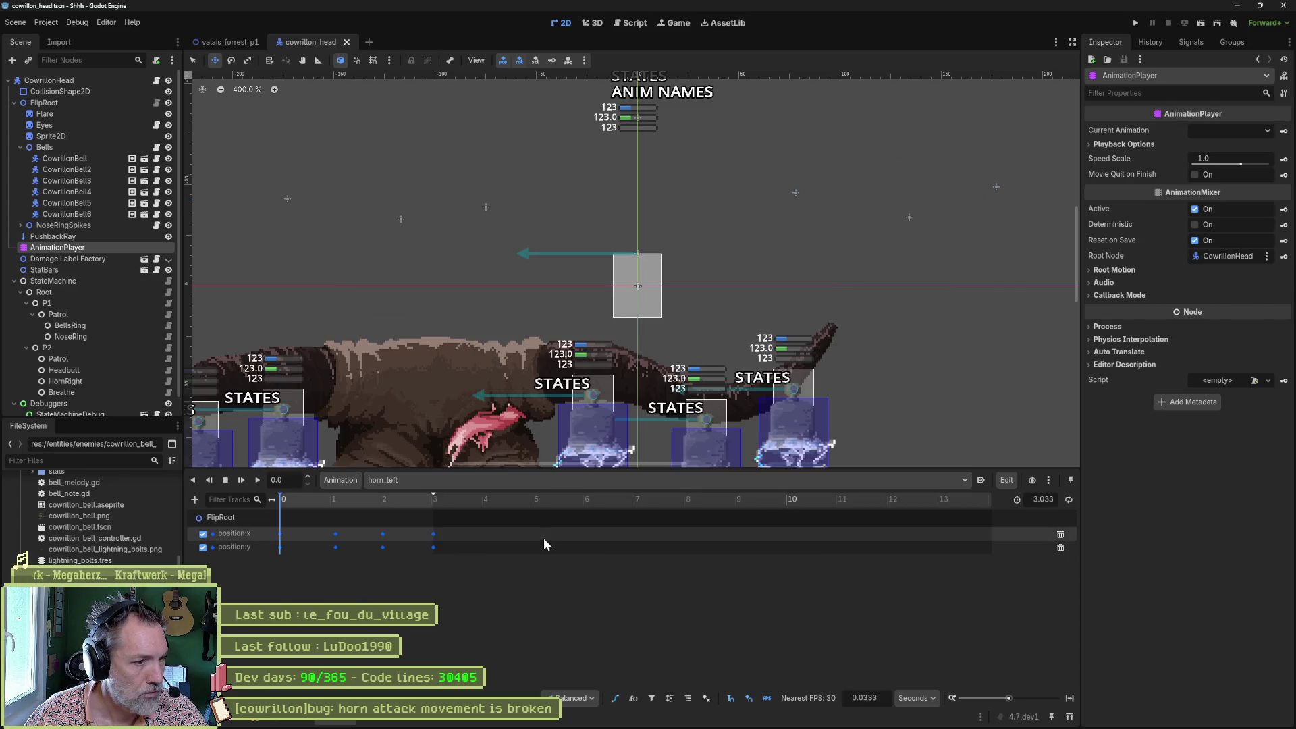
{"action": "scroll", "coordinate": [547, 305], "scroll_direction": "down", "scroll_amount": 1}
{"action": "scroll", "coordinate": [547, 305], "scroll_direction": "down", "scroll_amount": 3}
{"action": "scroll", "coordinate": [569, 402], "scroll_direction": "up", "scroll_amount": 3}
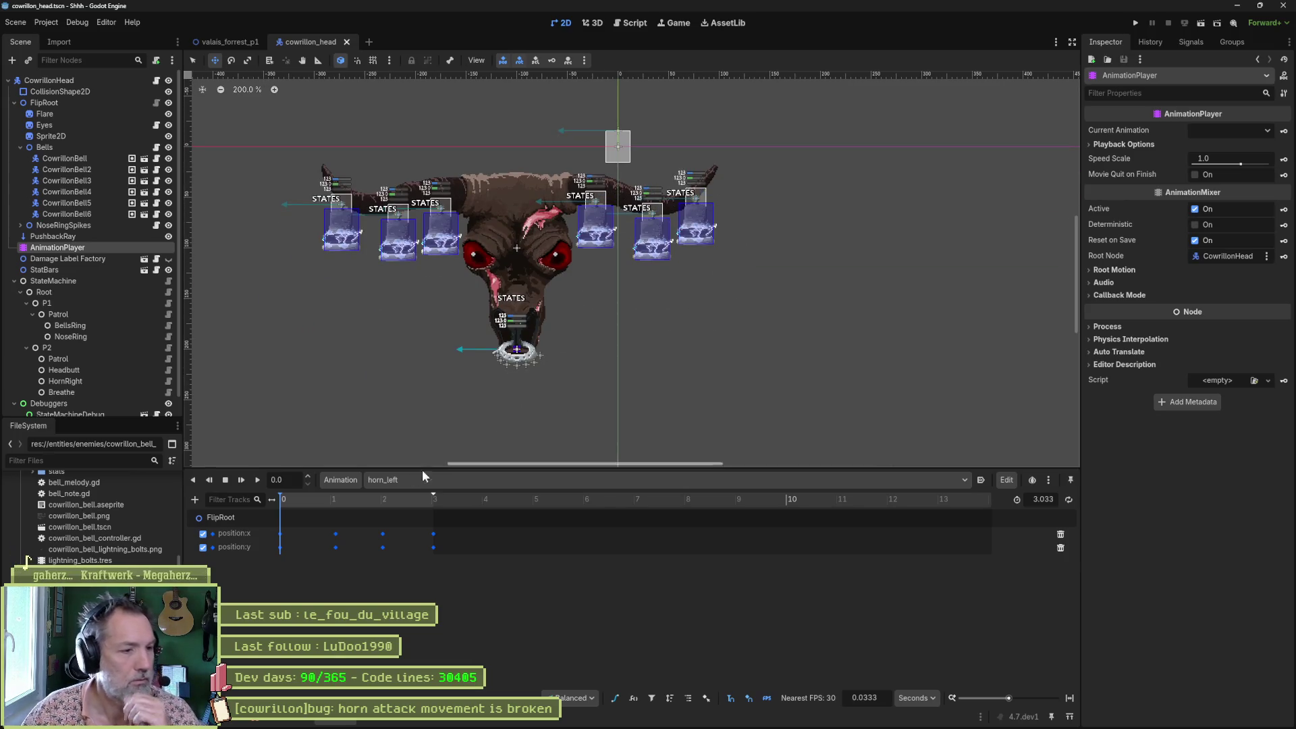
{"action": "mouse_move", "coordinate": [305, 503]}
{"action": "left_mouse_down"}
{"action": "mouse_move", "coordinate": [459, 501]}
{"action": "mouse_move", "coordinate": [291, 500]}
{"action": "mouse_move", "coordinate": [461, 501]}
{"action": "mouse_move", "coordinate": [270, 501]}
{"action": "left_mouse_up"}
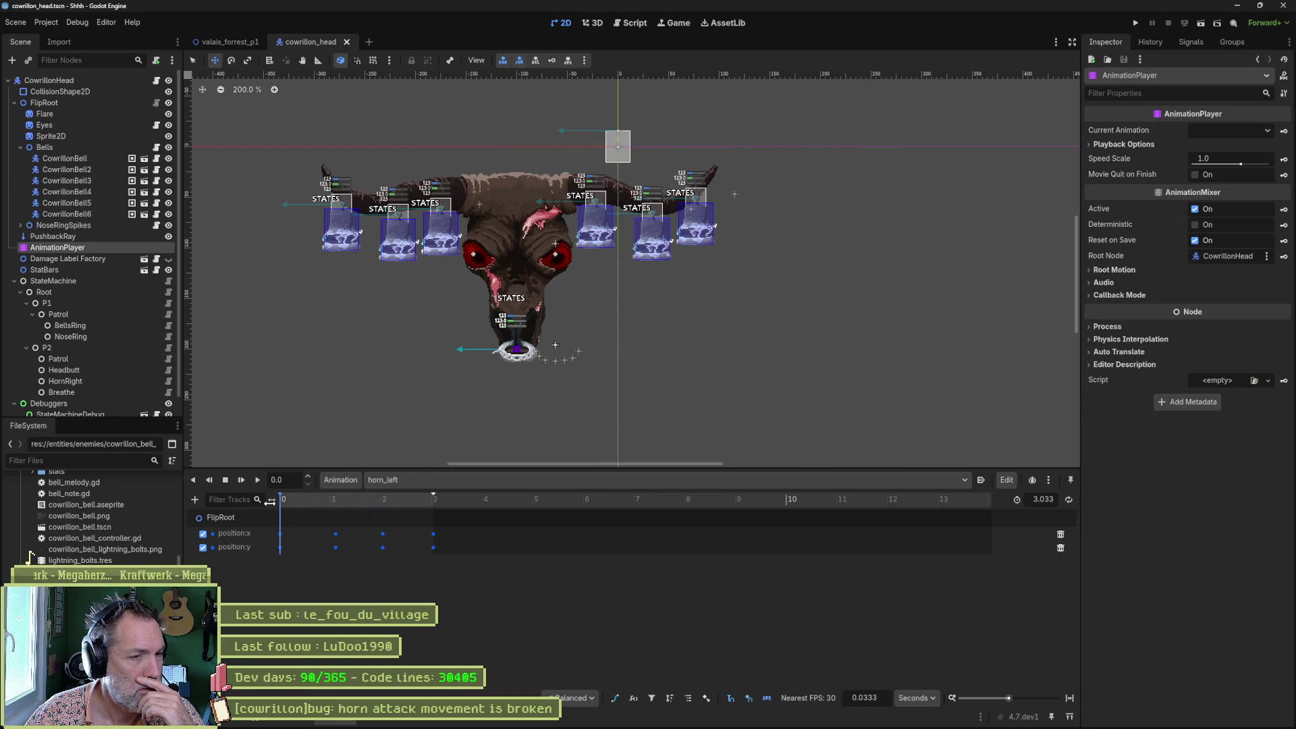
Lengthen horn_right from 0.4 to 2.0 seconds, save the head scene, and launch a playtest.
{"action": "left_click", "coordinate": [419, 480]}
{"action": "left_click", "coordinate": [420, 541]}
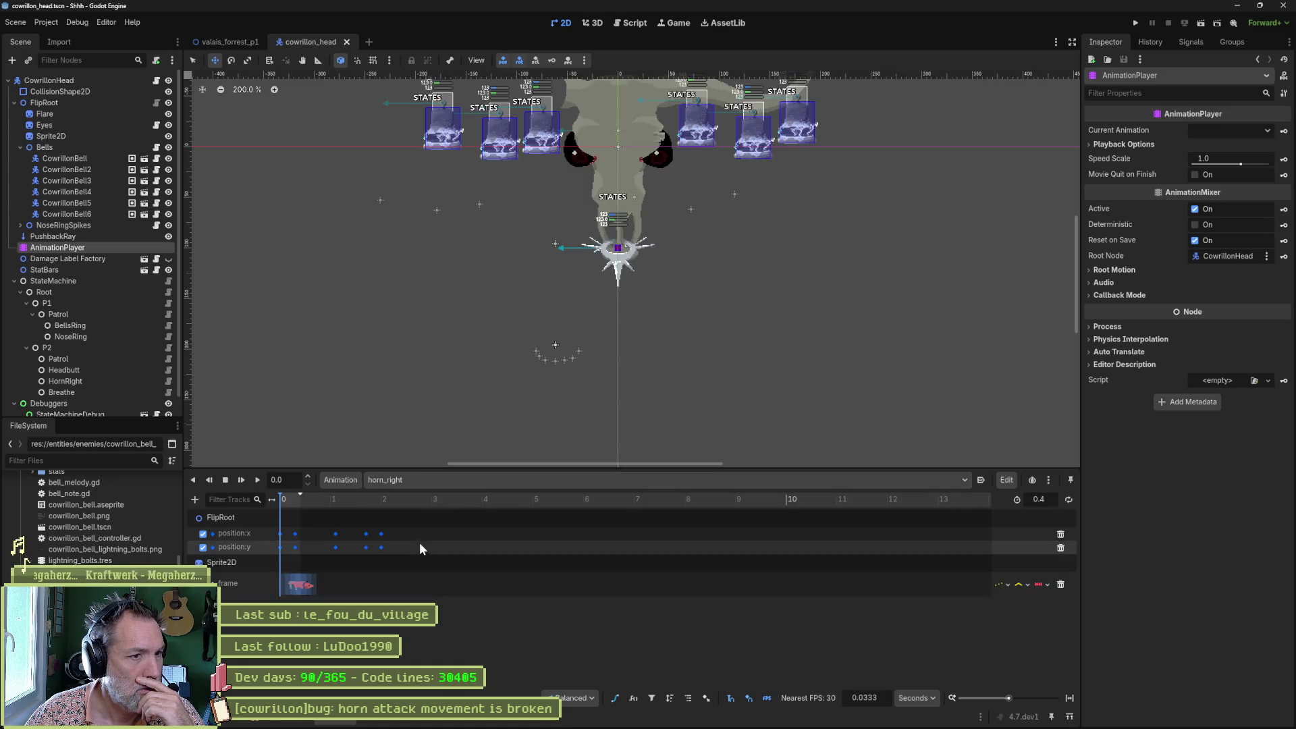
{"action": "left_click_drag", "start_coordinate": [282, 501], "coordinate": [311, 508]}
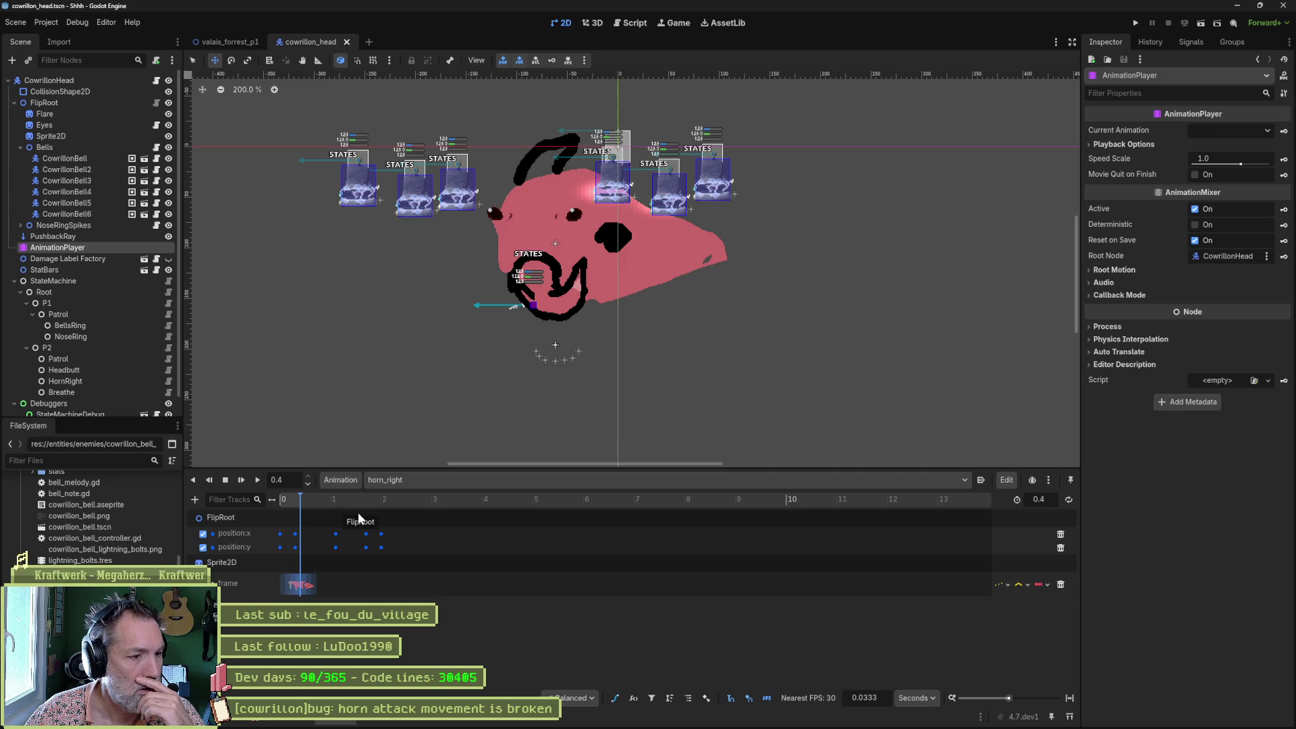
{"action": "left_click_drag", "start_coordinate": [1048, 499], "coordinate": [1063, 500]}
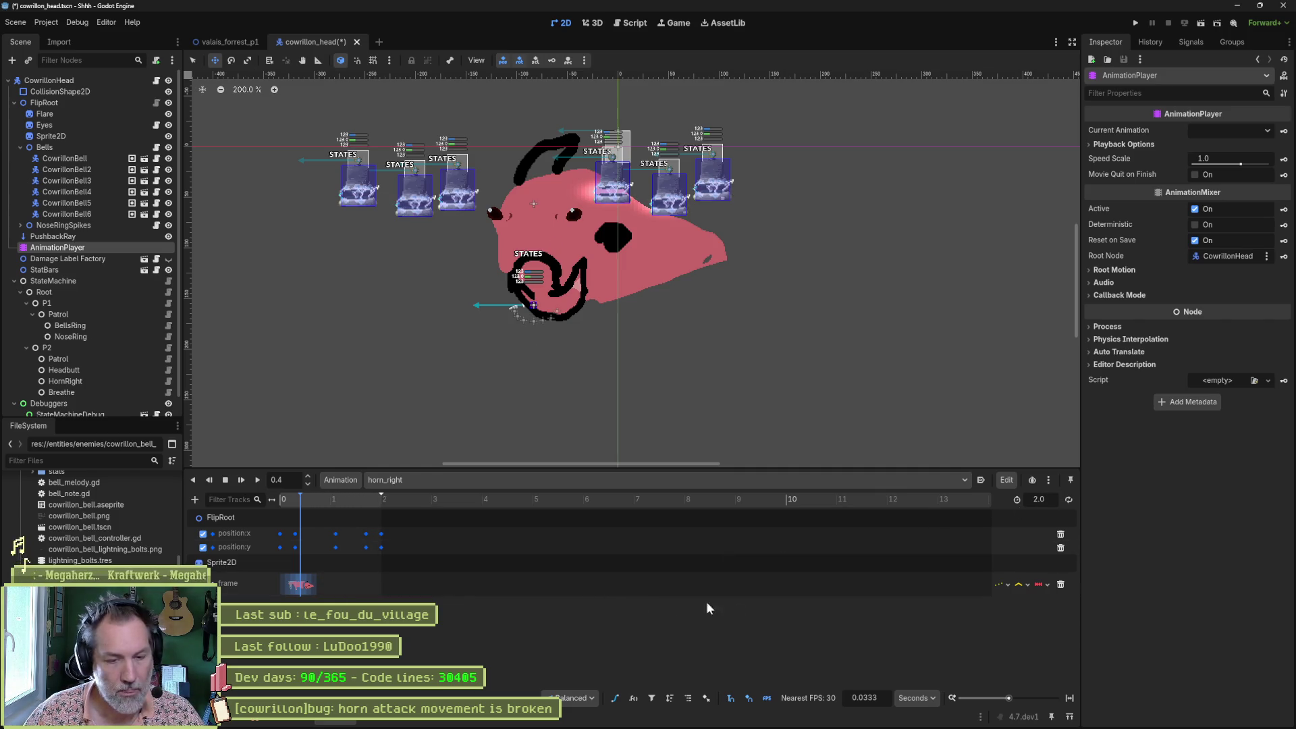
{"action": "left_click", "coordinate": [1070, 698]}
{"action": "key", "text": "ctrl+s"}
{"action": "key", "text": "F5"}
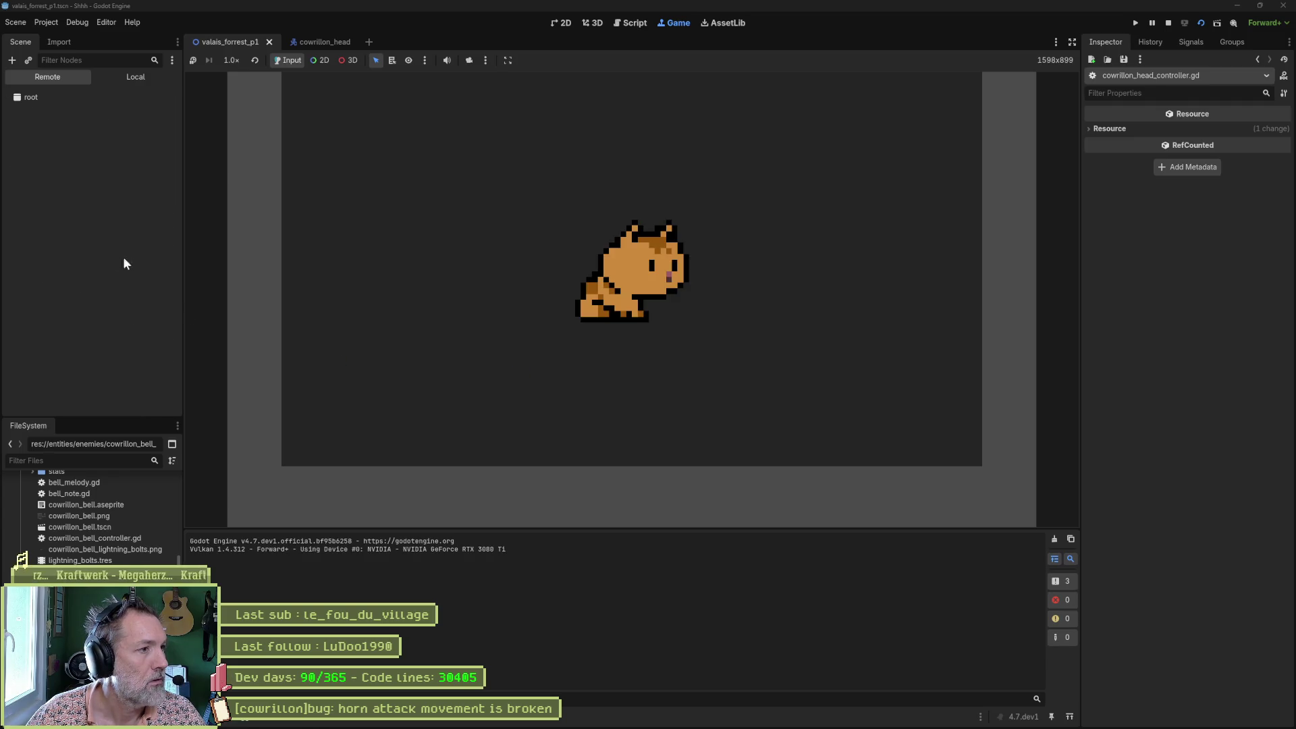
Select CowrillonHead in the Remote tree, trigger Horn Attack twice, then stop the game.
{"action": "left_click", "coordinate": [67, 234]}
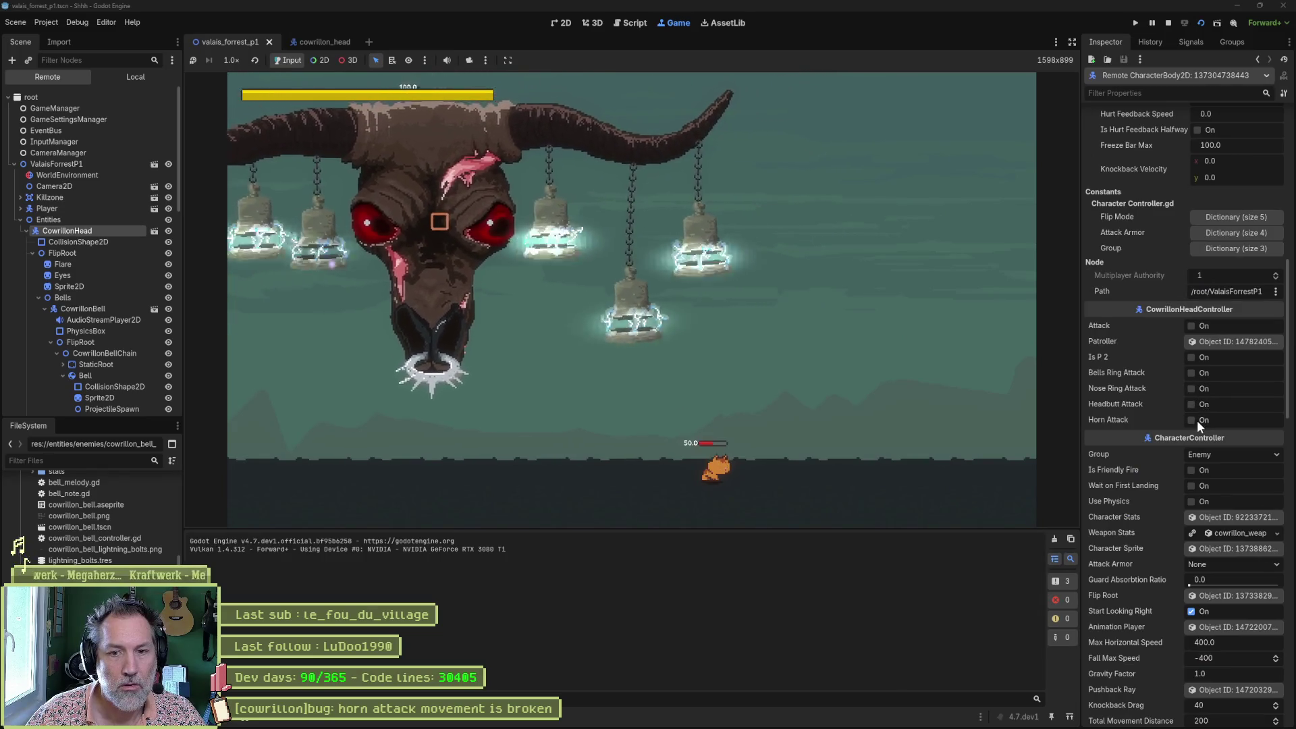
{"action": "left_click", "coordinate": [1197, 420]}
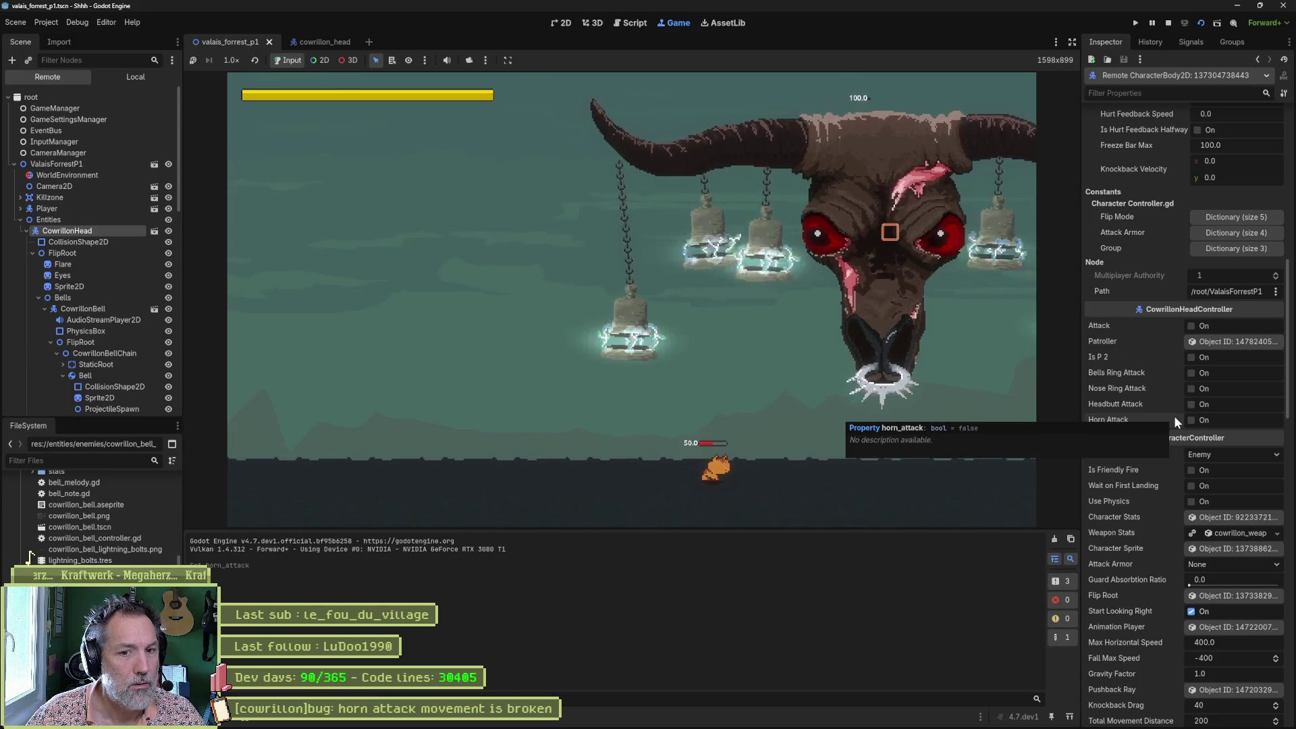
{"action": "left_click", "coordinate": [1203, 420]}
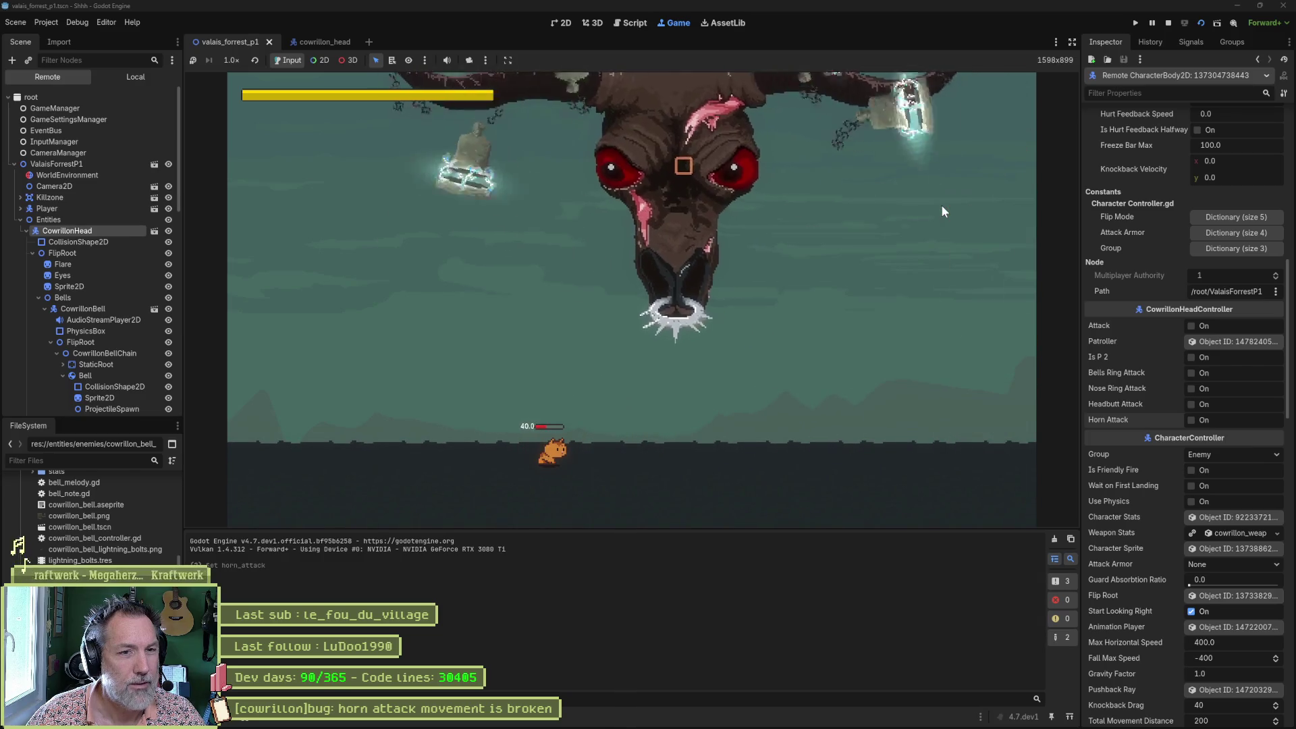
{"action": "key", "text": "F8"}
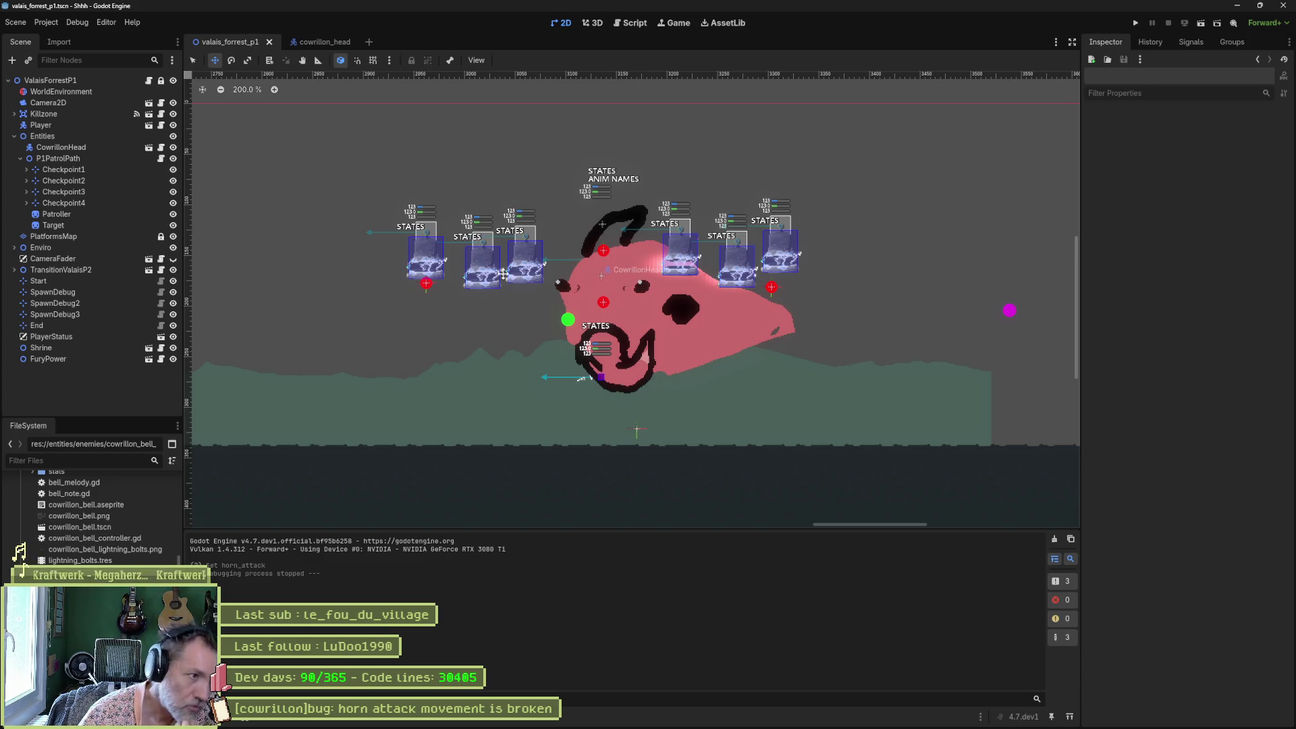
In cowrillon_head, step the horn_right playhead between 0.0 and about 0.73 seconds.
{"action": "left_click", "coordinate": [337, 43]}
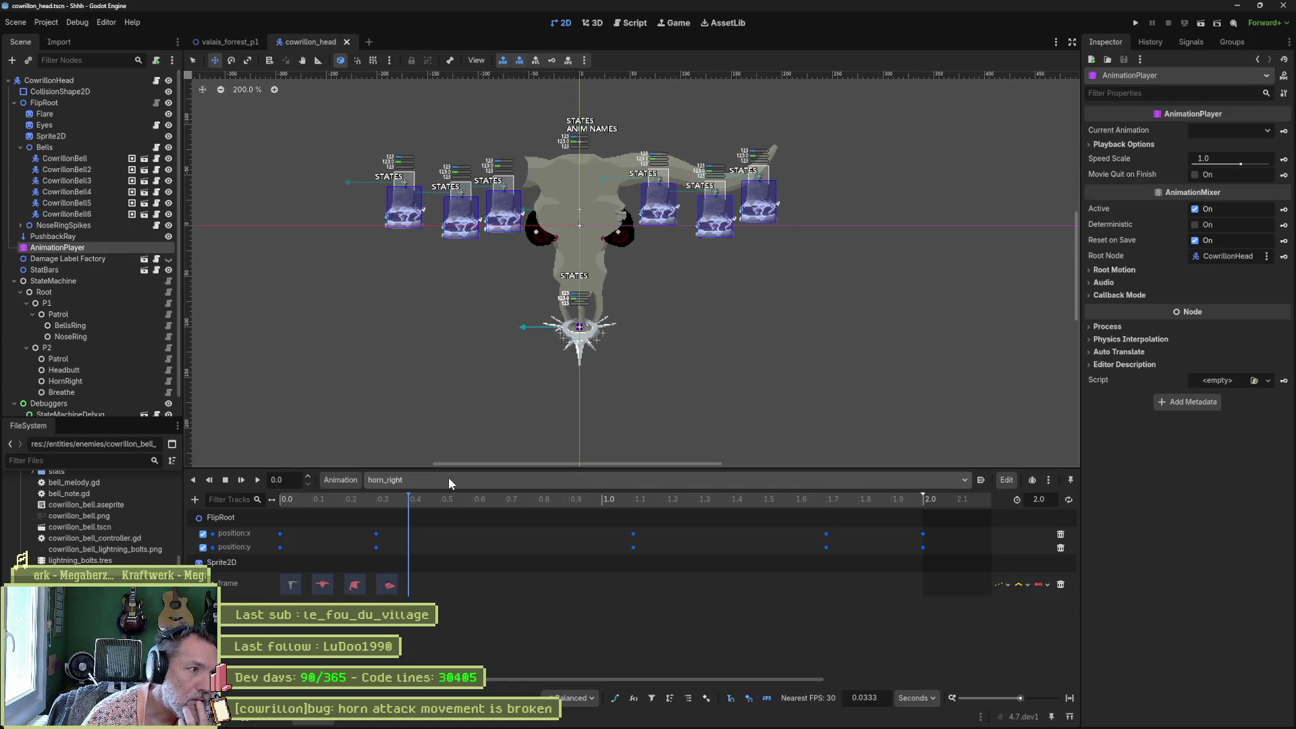
{"action": "left_click_drag", "start_coordinate": [364, 500], "coordinate": [277, 499]}
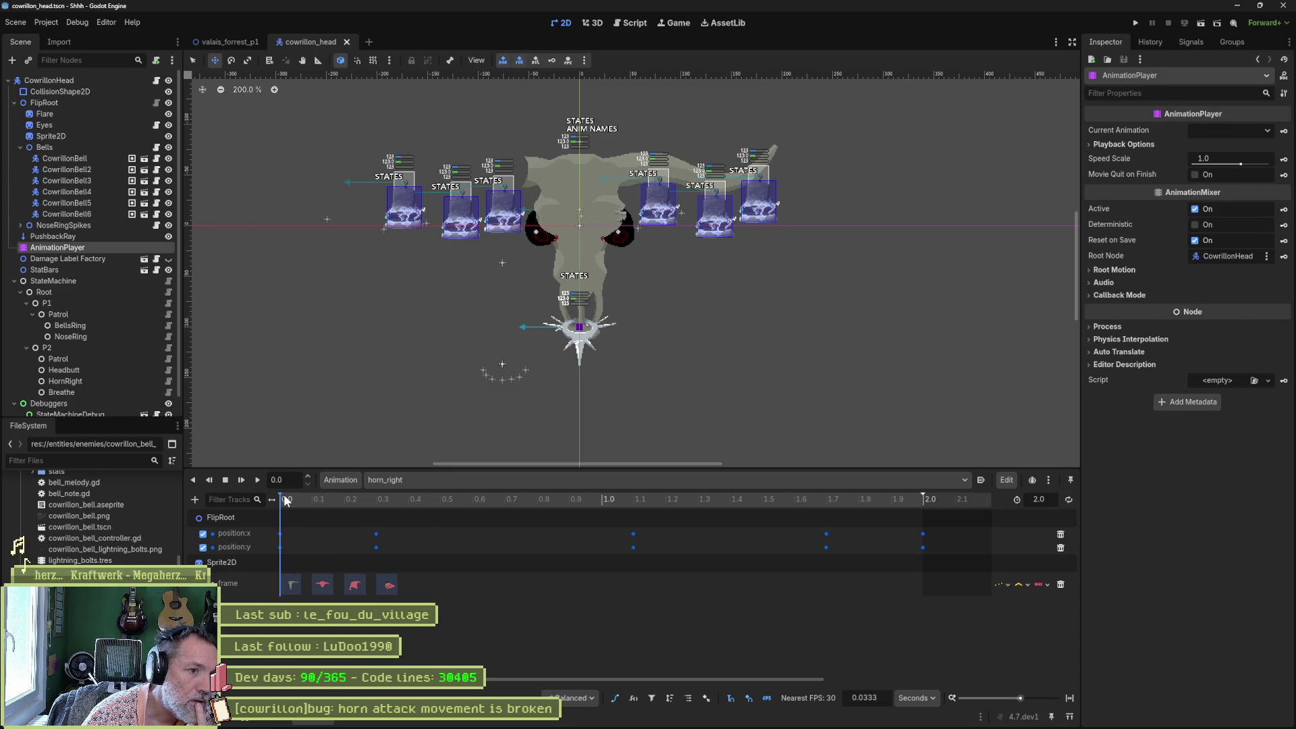
{"action": "left_click", "coordinate": [287, 500]}
{"action": "mouse_move", "coordinate": [287, 500]}
{"action": "left_mouse_down"}
{"action": "mouse_move", "coordinate": [969, 501]}
{"action": "mouse_move", "coordinate": [189, 504]}
{"action": "left_mouse_up"}
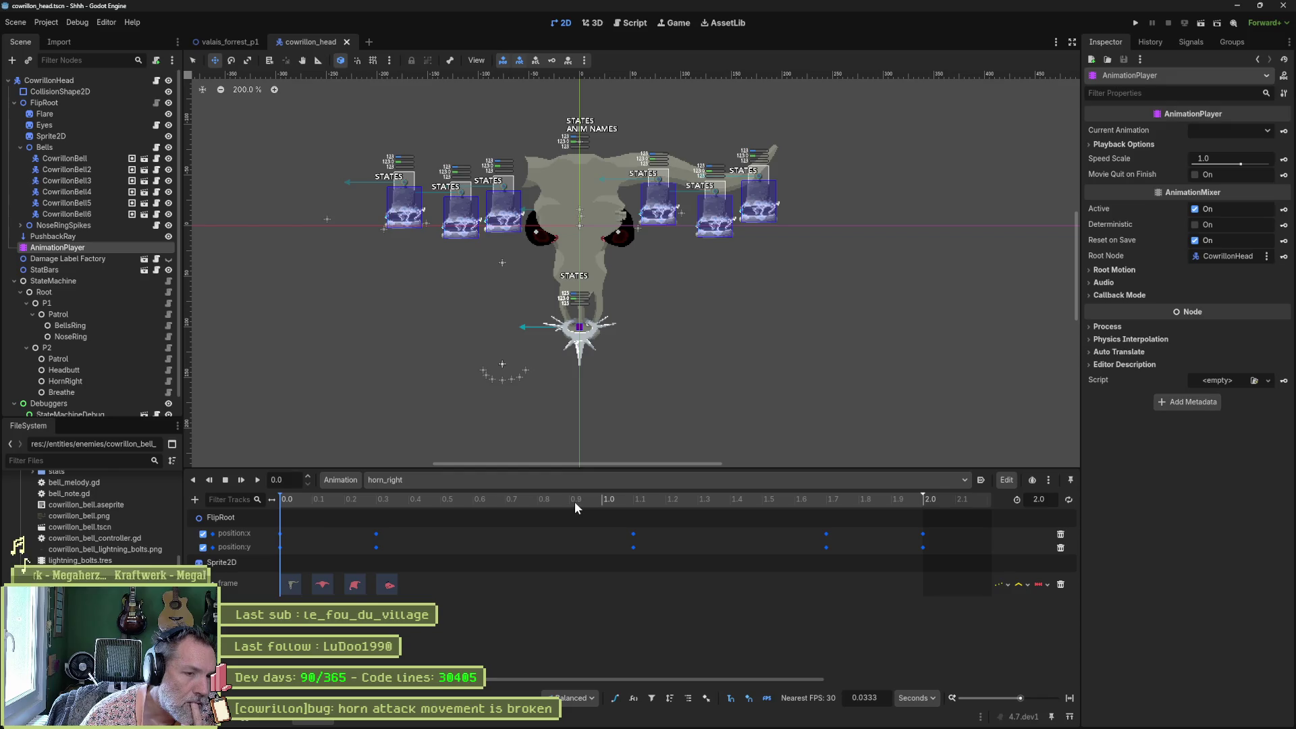
{"action": "left_click_drag", "start_coordinate": [549, 500], "coordinate": [345, 500]}
{"action": "left_click", "coordinate": [278, 497]}
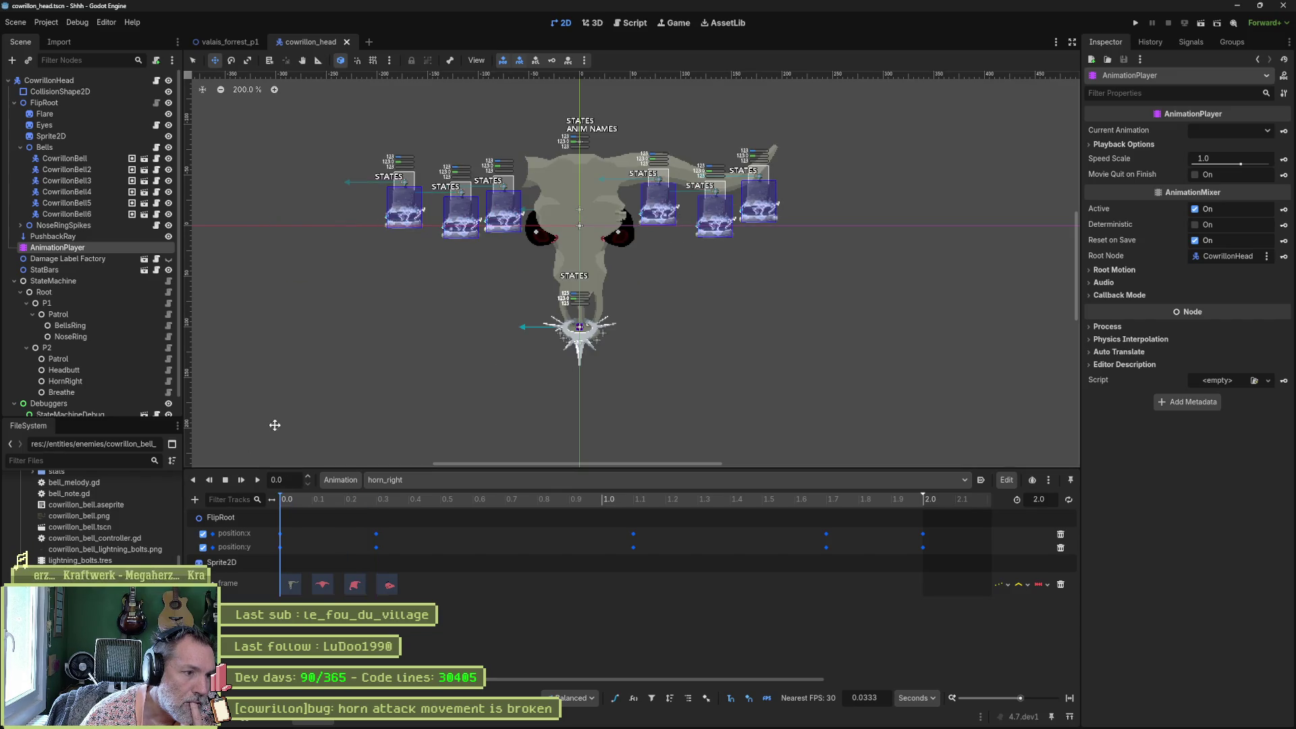
{"action": "left_click", "coordinate": [424, 480]}
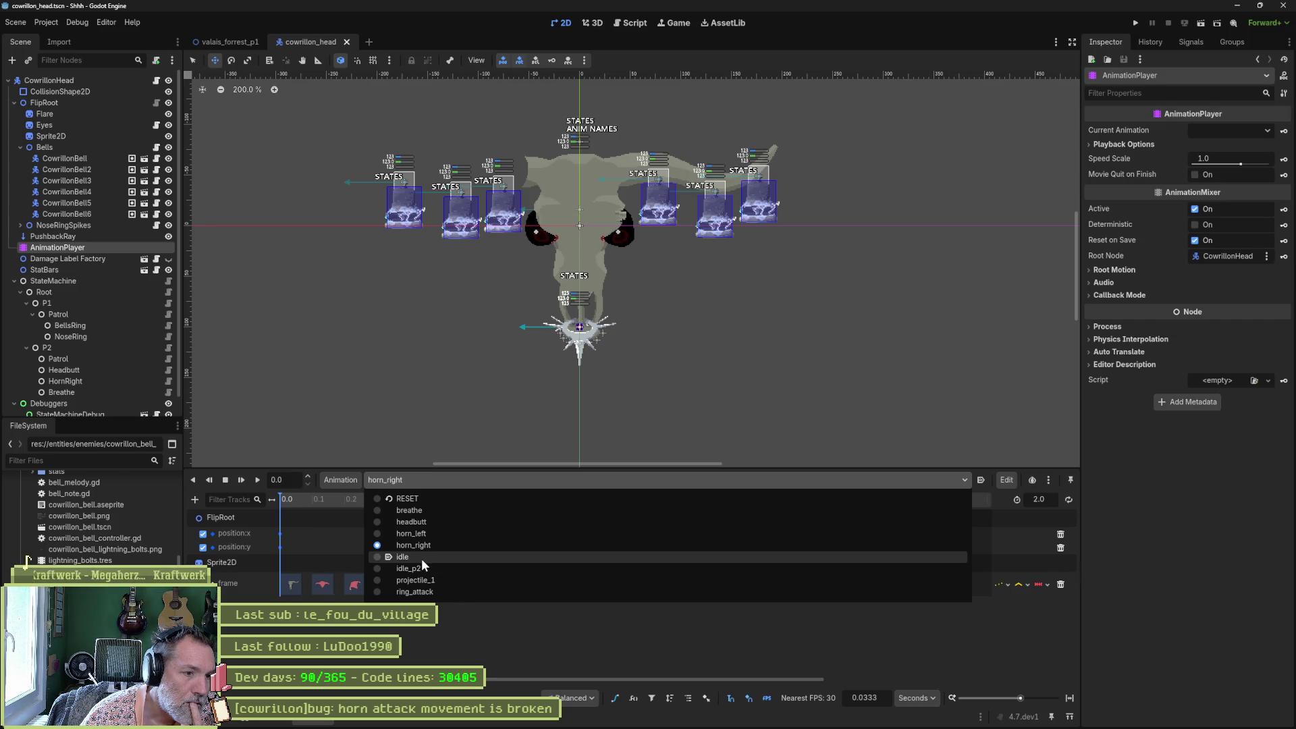
Load idle, expand NoseRingSpikes, then reload horn_right to view its FlipRoot and Sprite2D keys.
{"action": "left_click", "coordinate": [444, 558]}
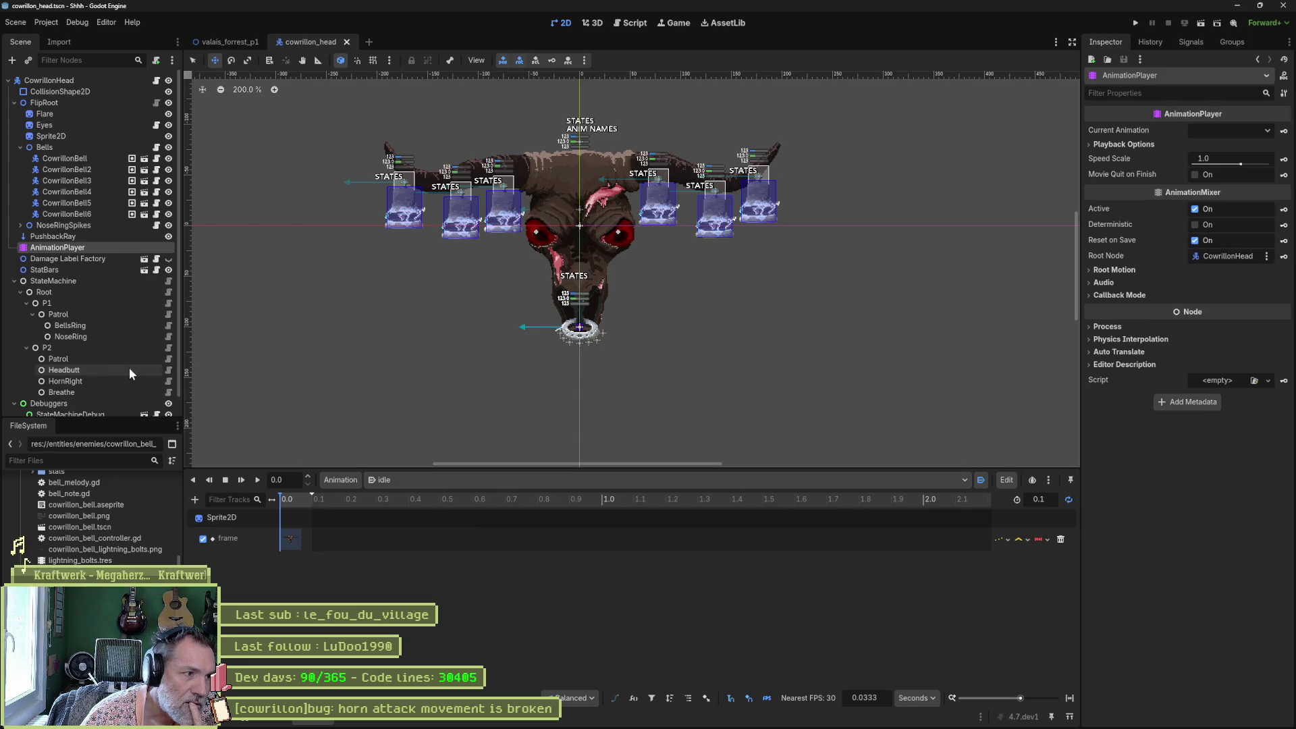
{"action": "left_click", "coordinate": [21, 225]}
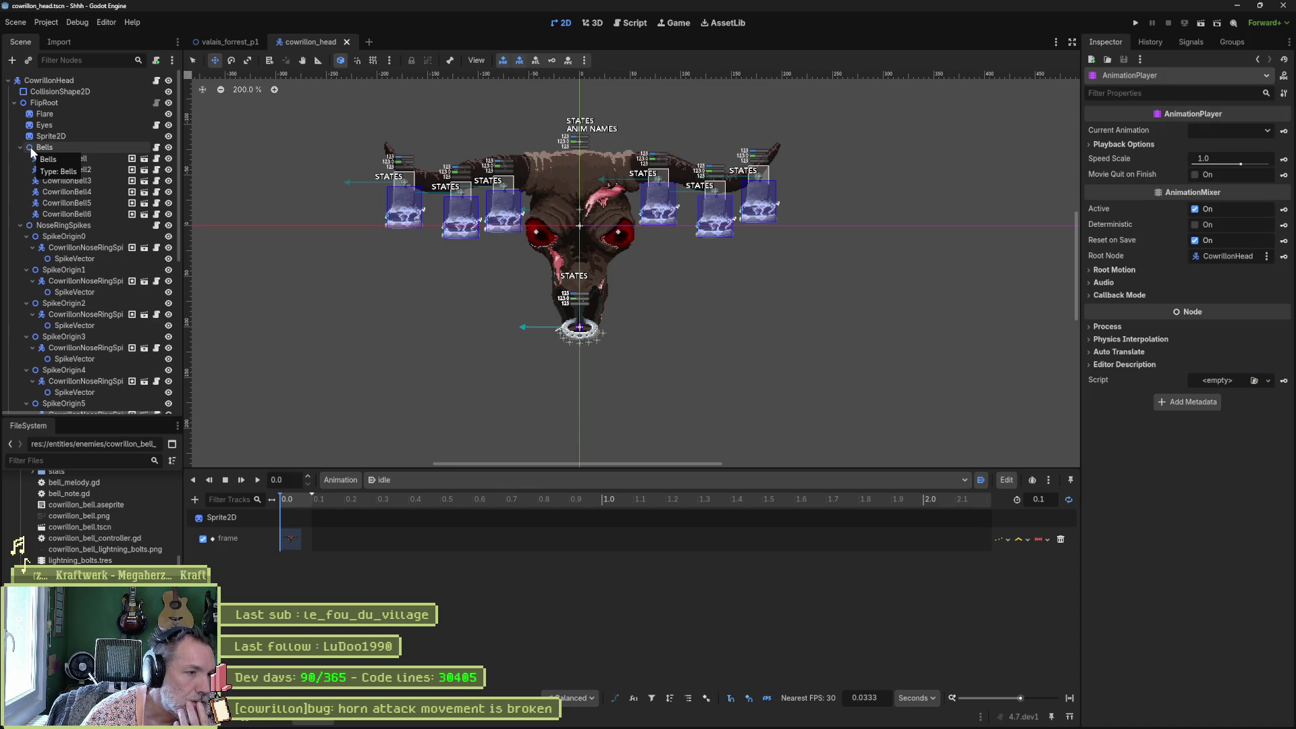
{"action": "scroll", "coordinate": [80, 297], "scroll_direction": "down", "scroll_amount": 5}
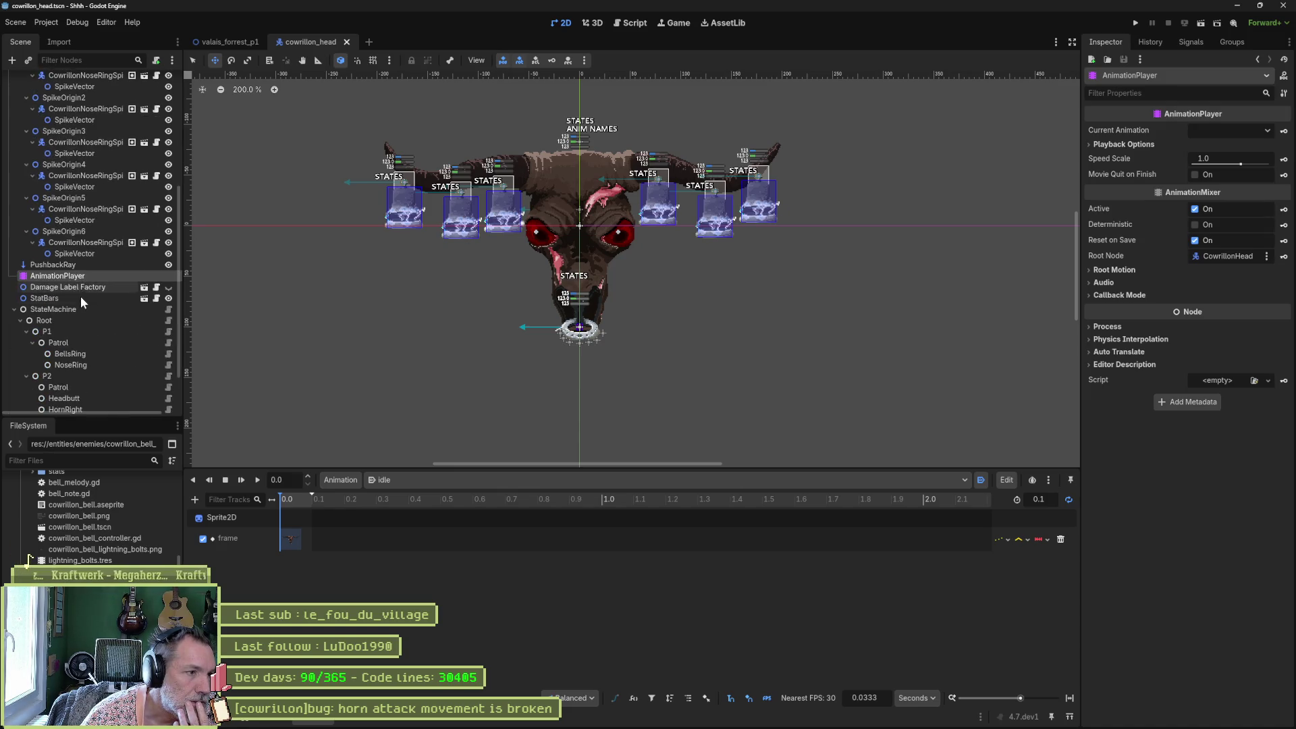
{"action": "left_click", "coordinate": [451, 480]}
{"action": "left_click", "coordinate": [456, 544]}
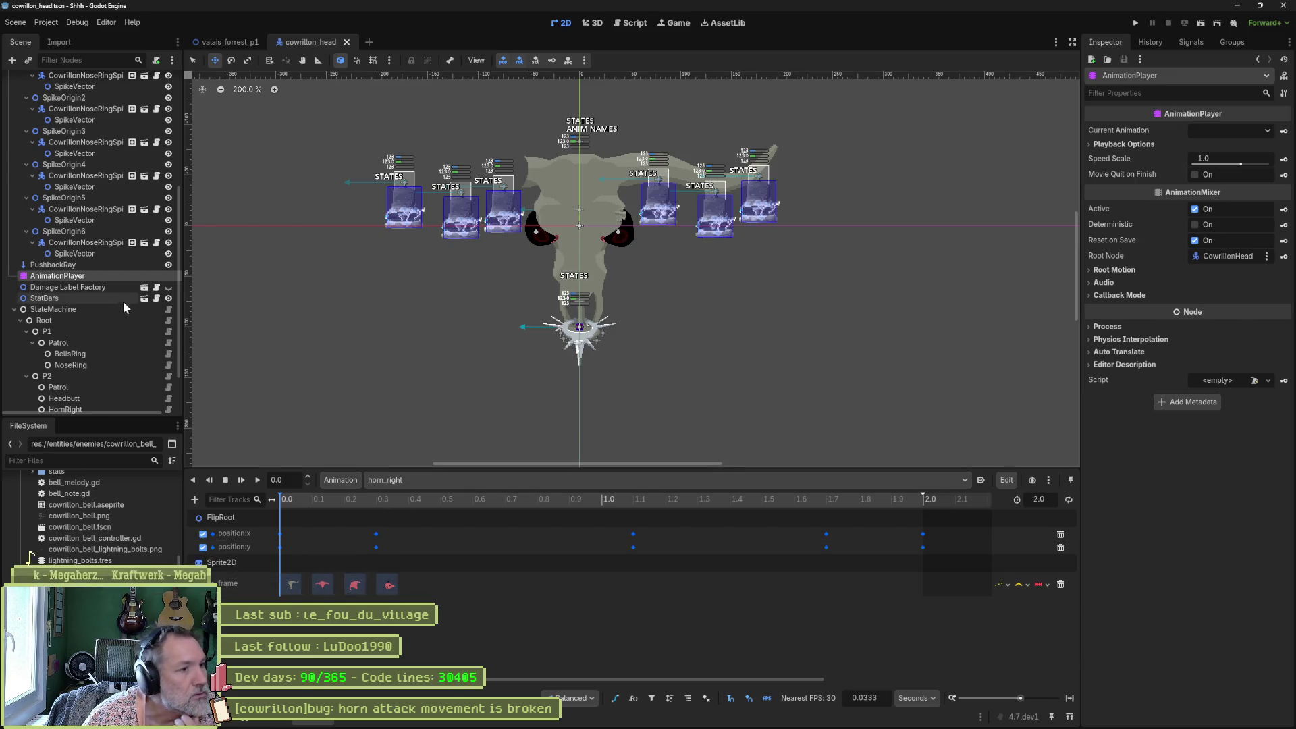
{"action": "scroll", "coordinate": [104, 313], "scroll_direction": "up", "scroll_amount": 5}
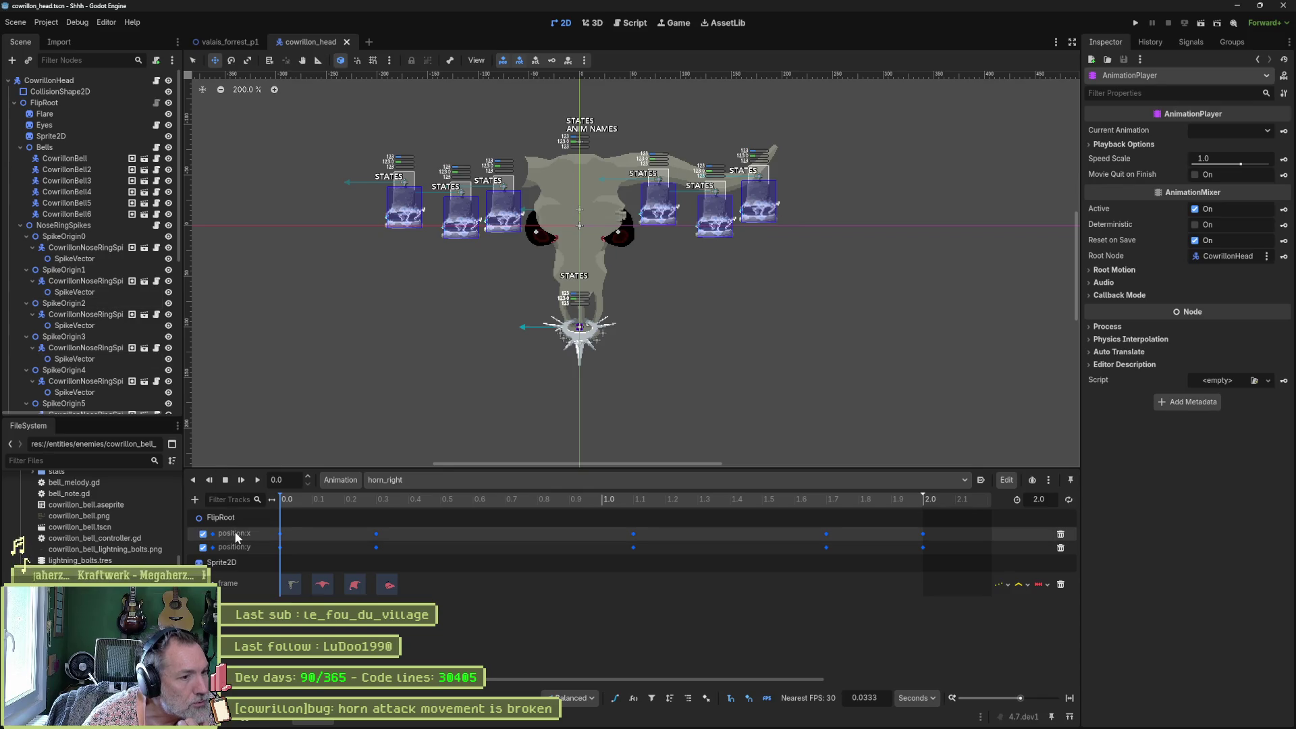
Scrub horn_right to 0.1 seconds and inspect the first nose ring spike's properties.
{"action": "left_click", "coordinate": [19, 148]}
{"action": "left_click", "coordinate": [21, 158]}
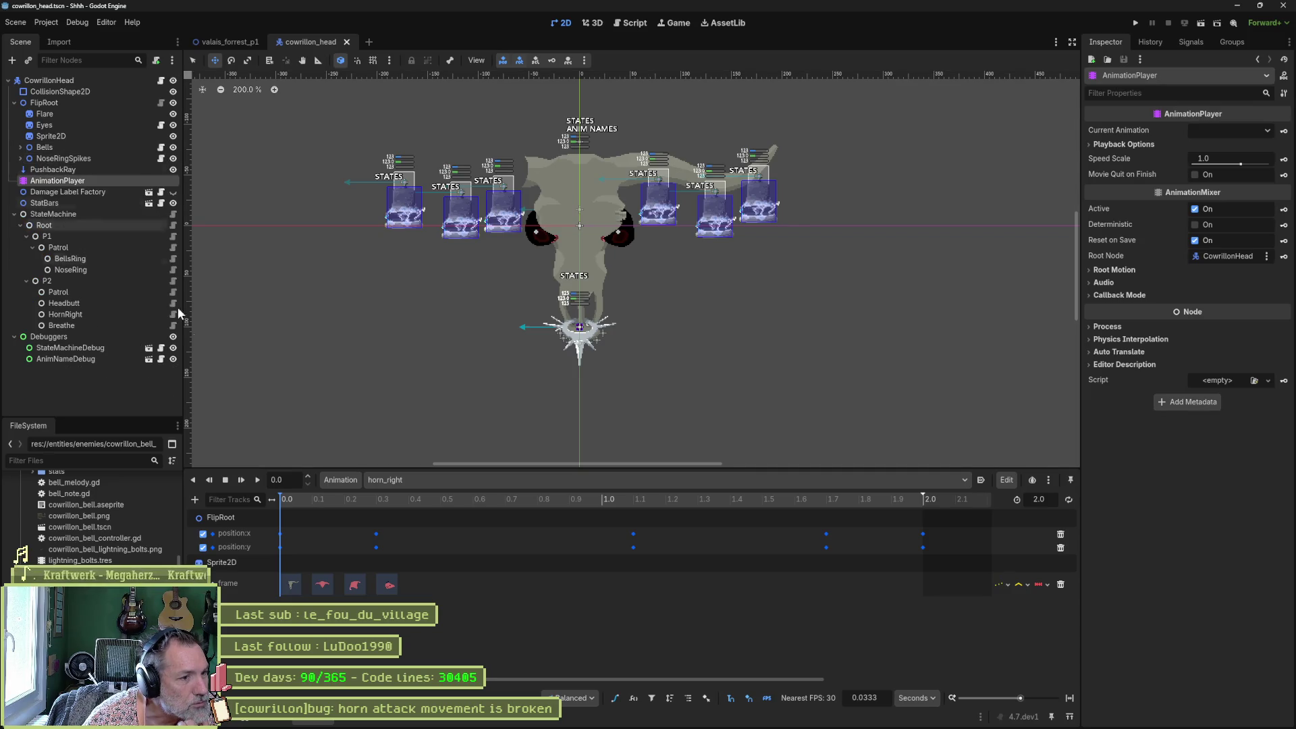
{"action": "mouse_move", "coordinate": [286, 500]}
{"action": "left_mouse_down"}
{"action": "mouse_move", "coordinate": [312, 503]}
{"action": "mouse_move", "coordinate": [242, 489]}
{"action": "mouse_move", "coordinate": [355, 508]}
{"action": "mouse_move", "coordinate": [278, 500]}
{"action": "left_mouse_up"}
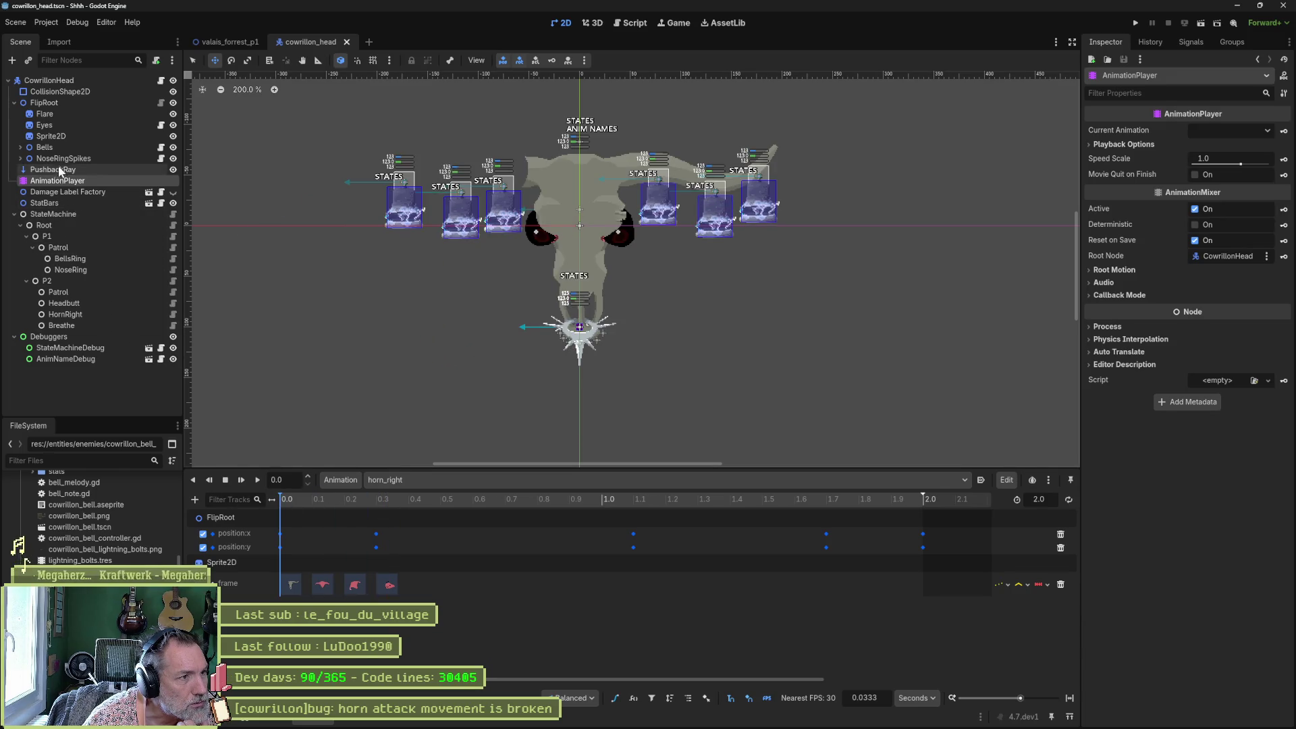
{"action": "left_click", "coordinate": [16, 158]}
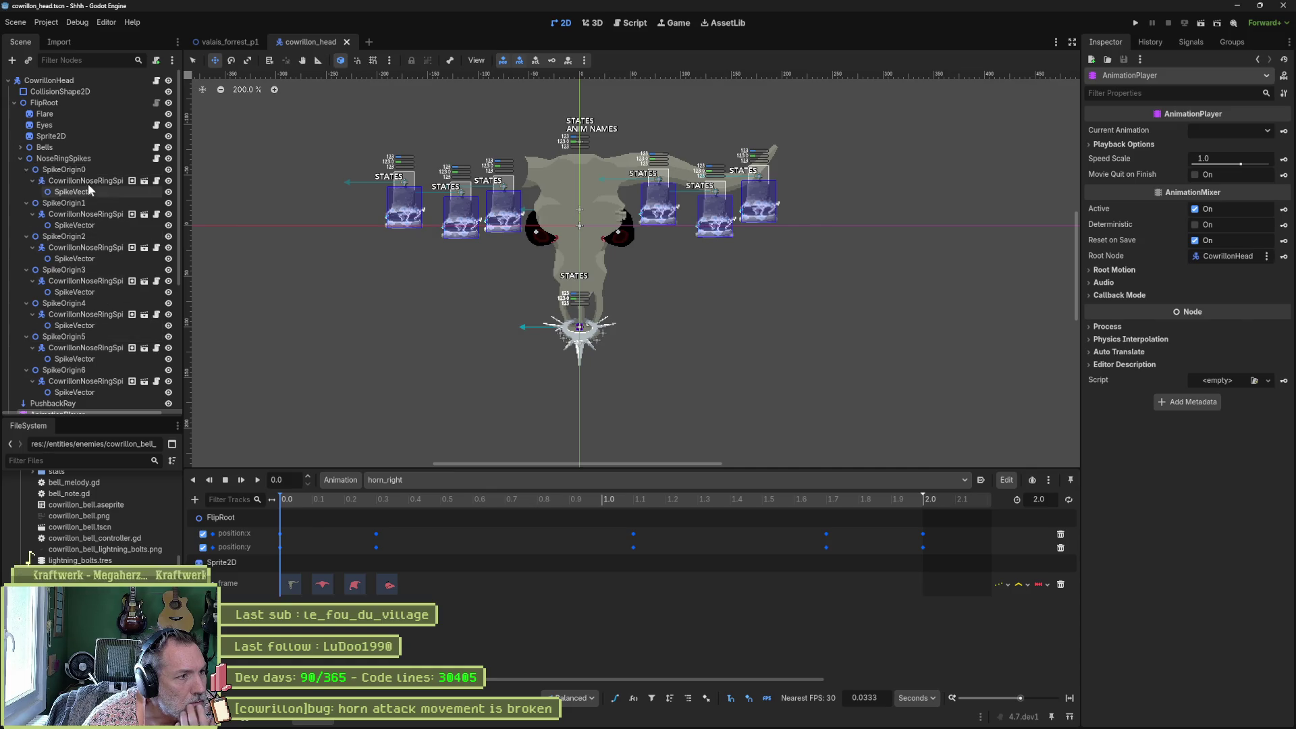
{"action": "left_click", "coordinate": [66, 180]}
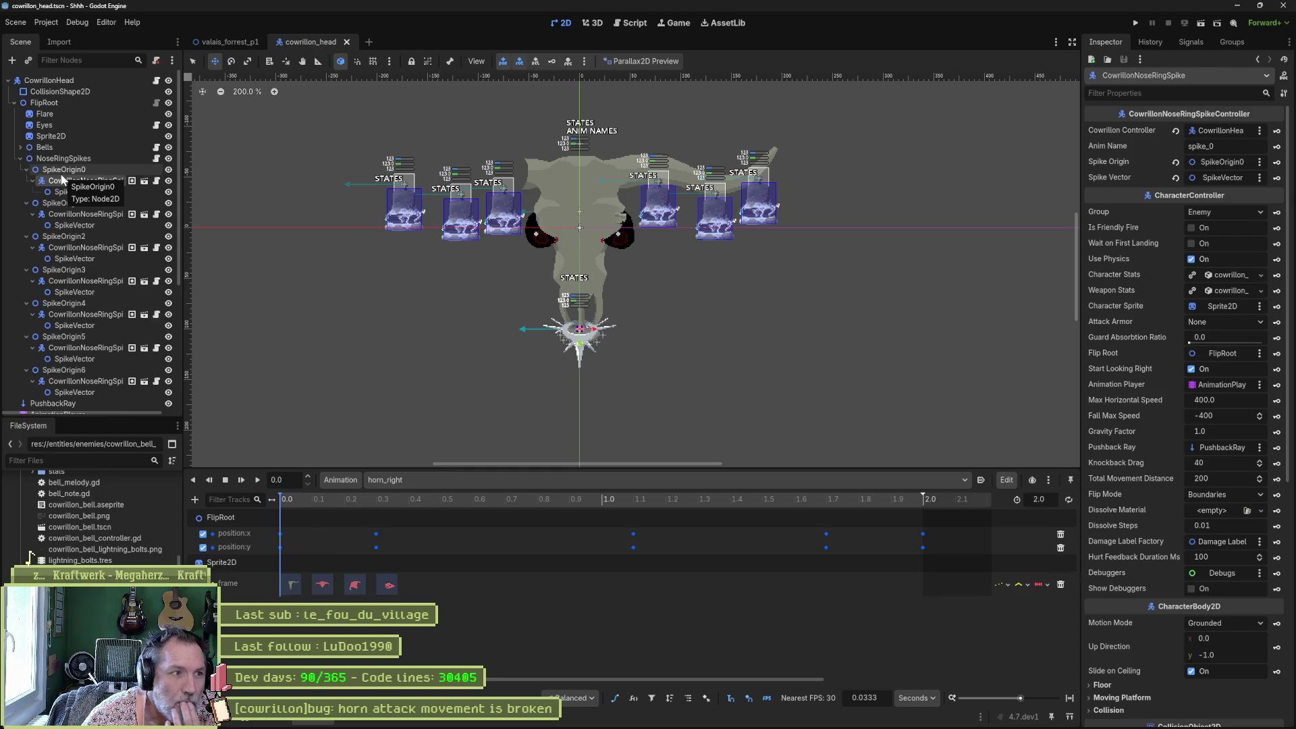
{"action": "left_click", "coordinate": [21, 158]}
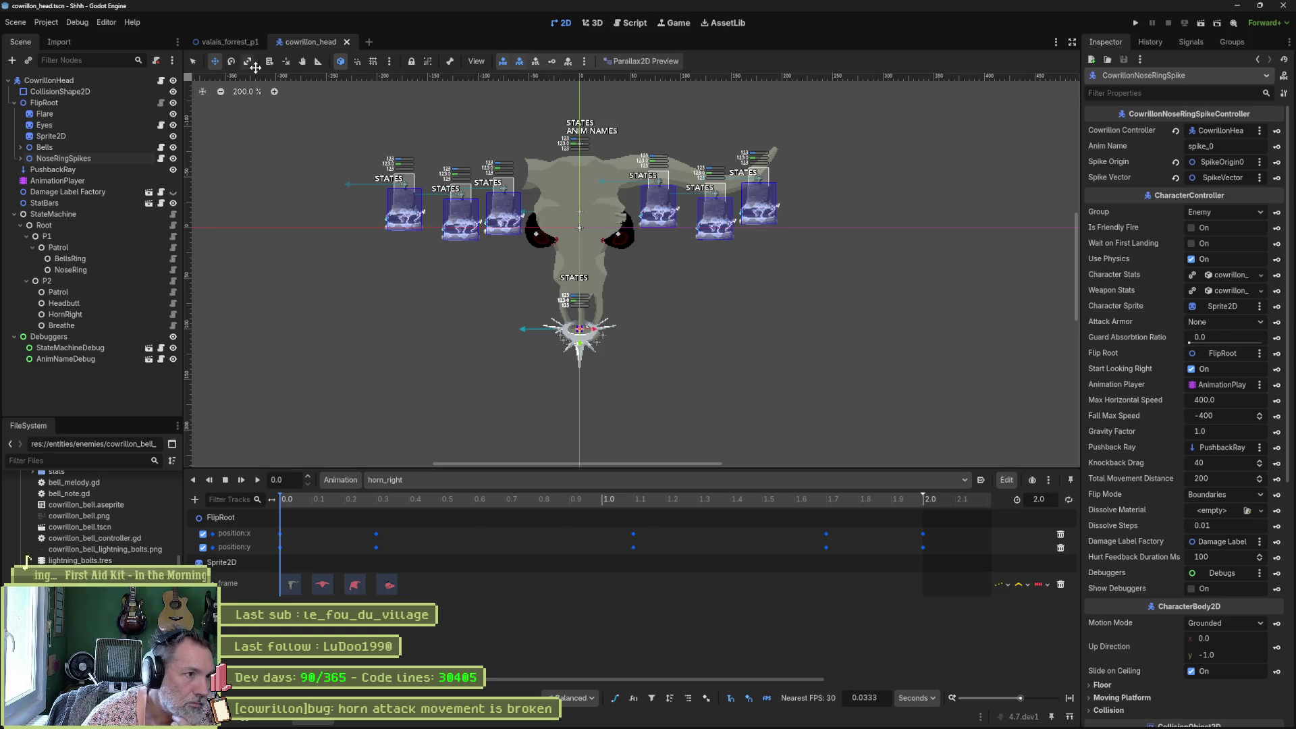
{"action": "left_click", "coordinate": [233, 44]}
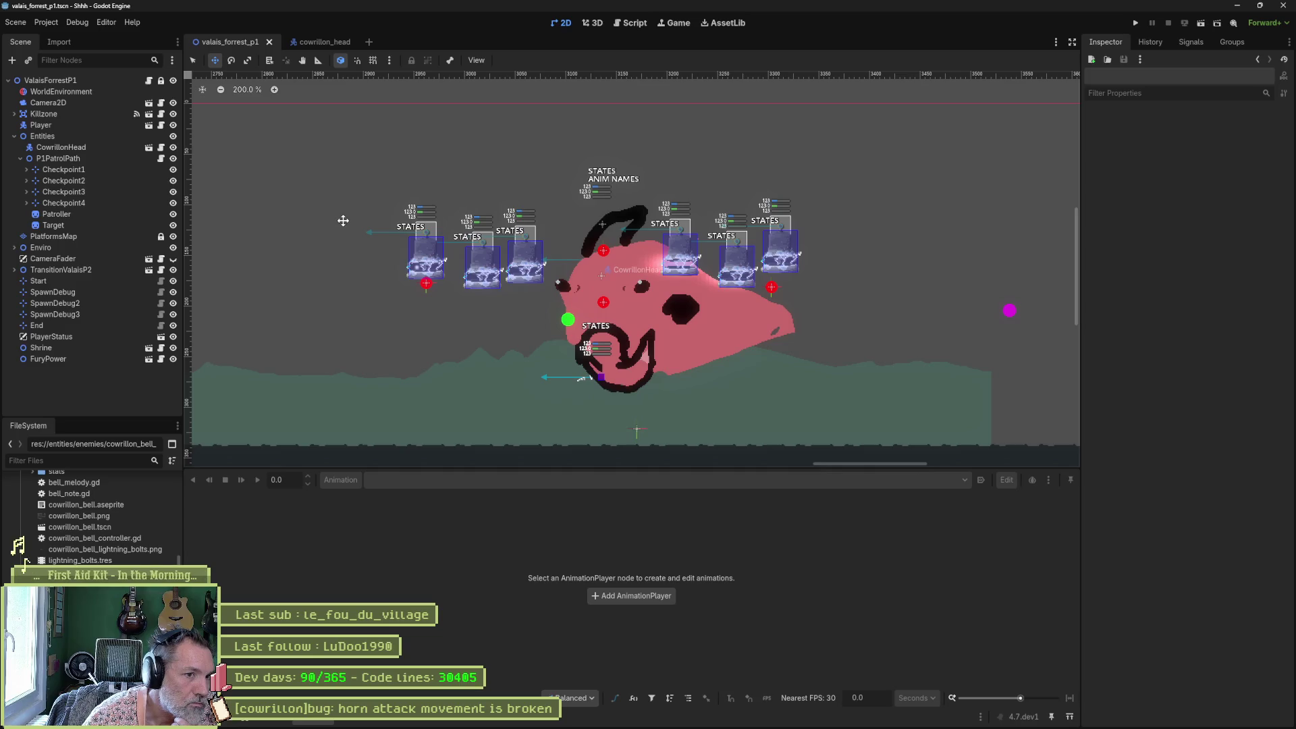
Set the cowrillon_head animation player's current animation back to idle.
{"action": "left_click", "coordinate": [334, 42]}
{"action": "left_click", "coordinate": [91, 182]}
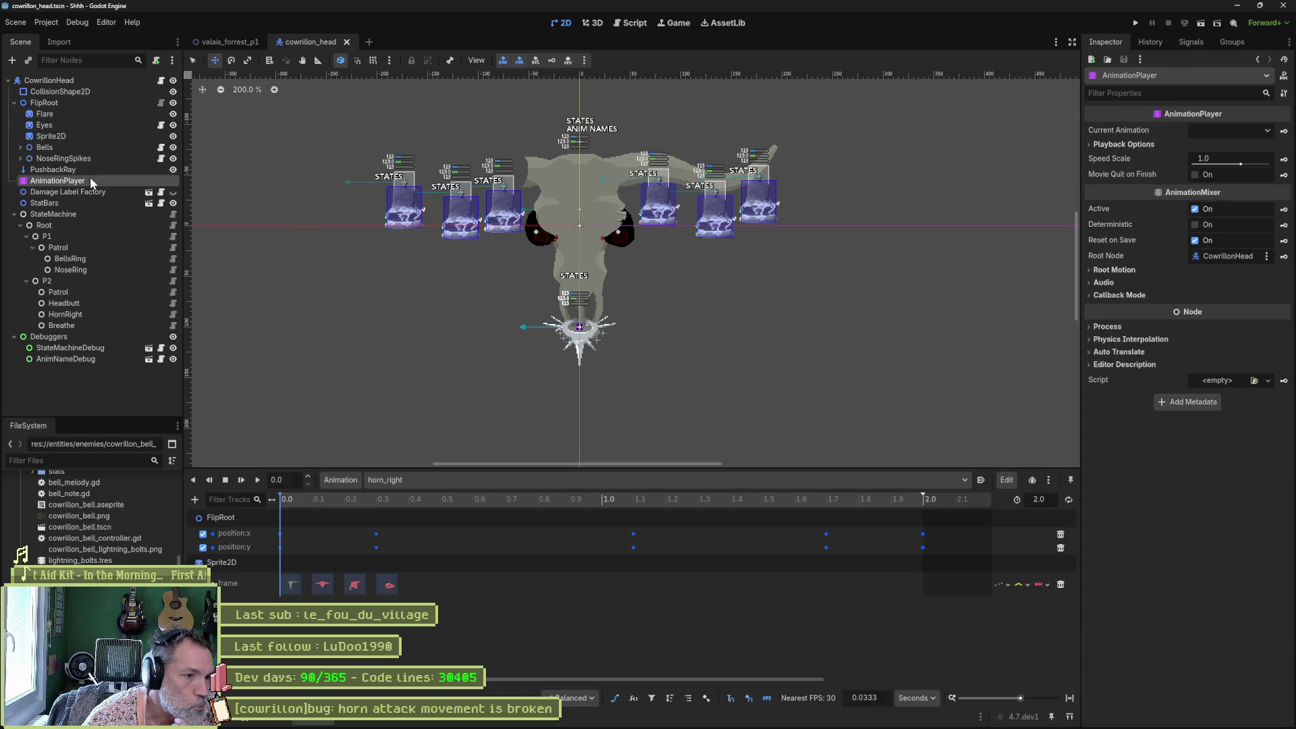
{"action": "left_click", "coordinate": [452, 478]}
{"action": "left_click", "coordinate": [439, 555]}
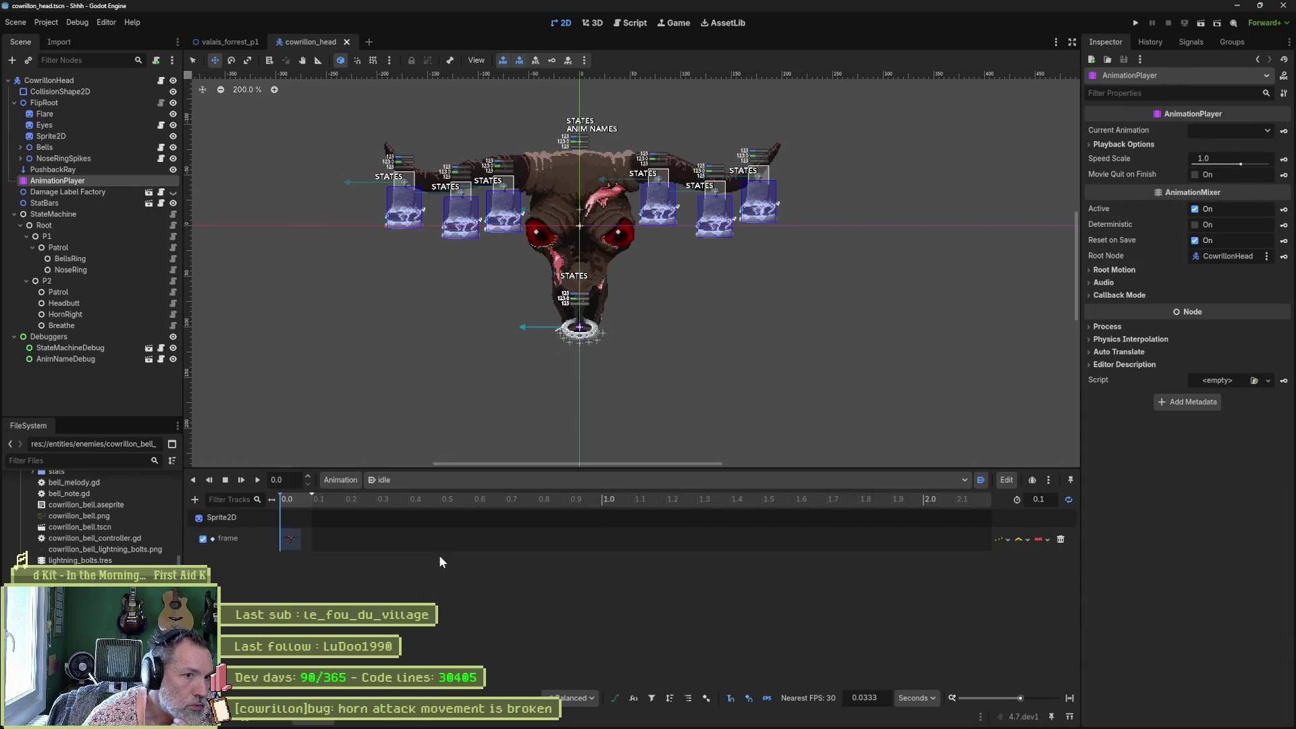
{"action": "left_click", "coordinate": [227, 43]}
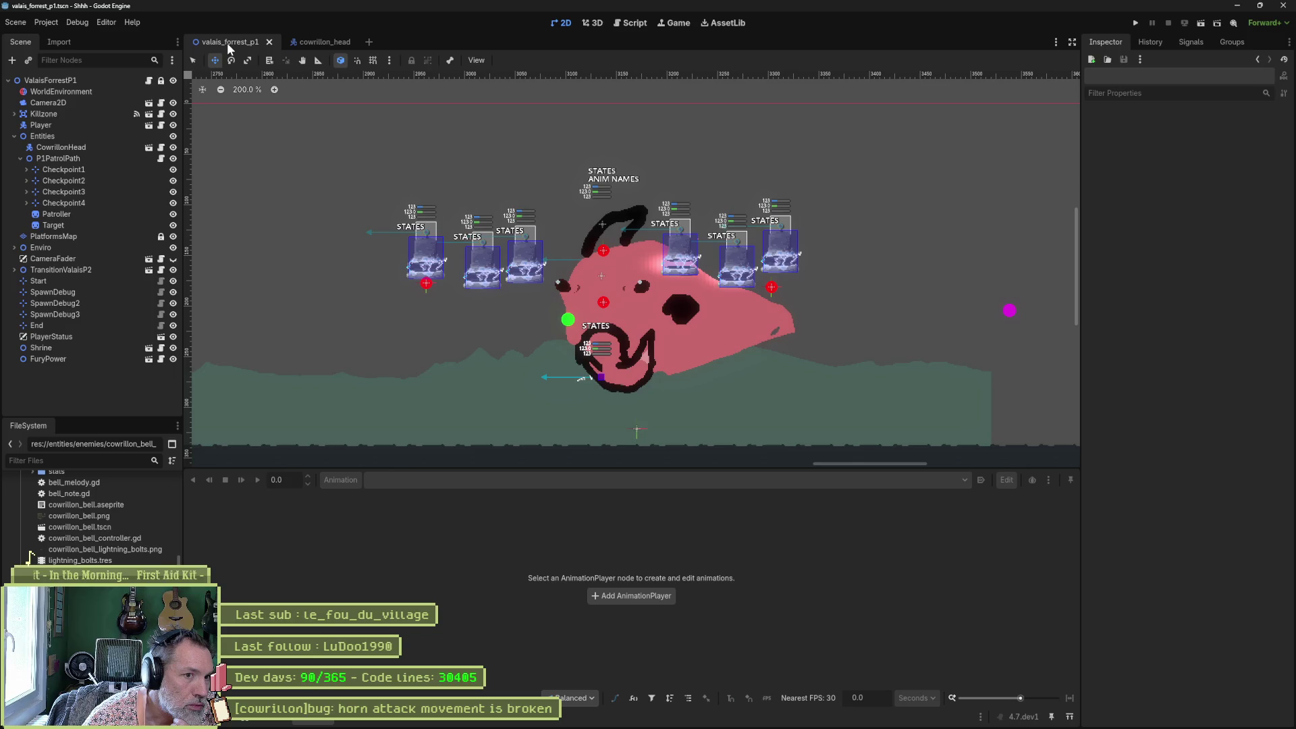
{"action": "left_click", "coordinate": [314, 46]}
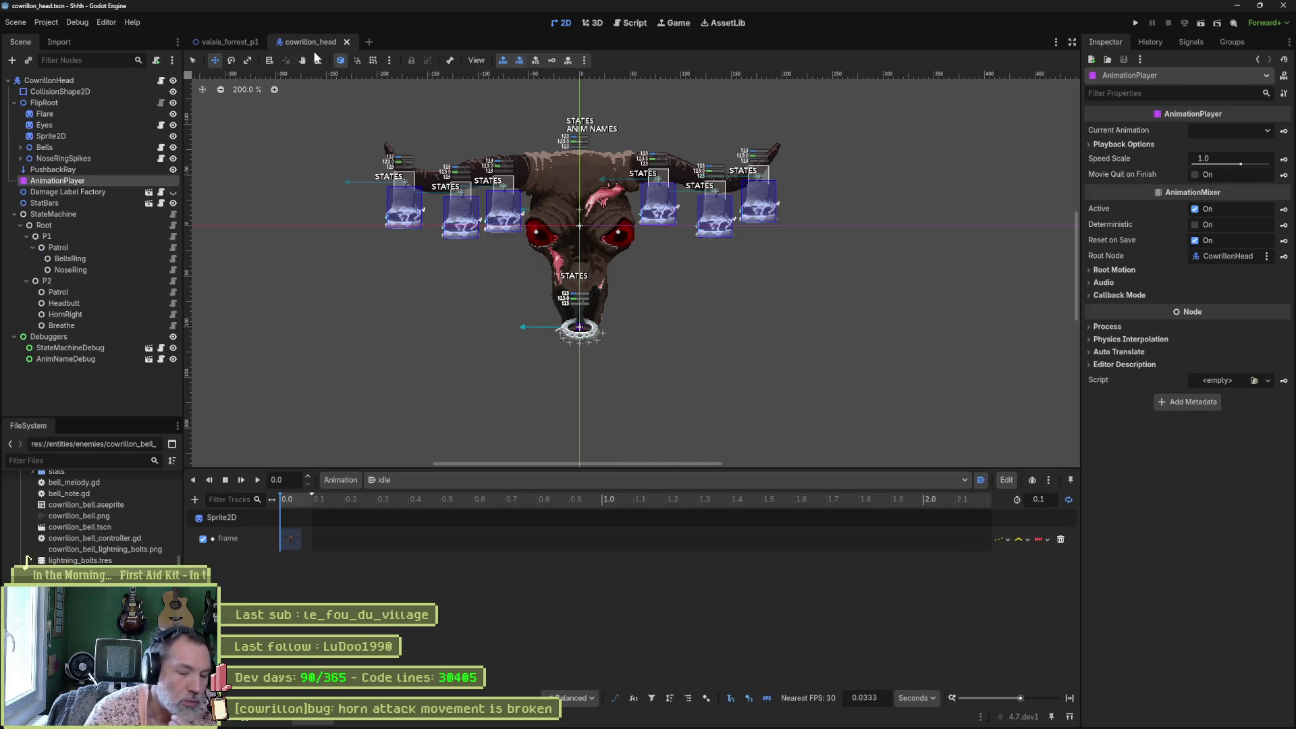
{"action": "left_click", "coordinate": [224, 42]}
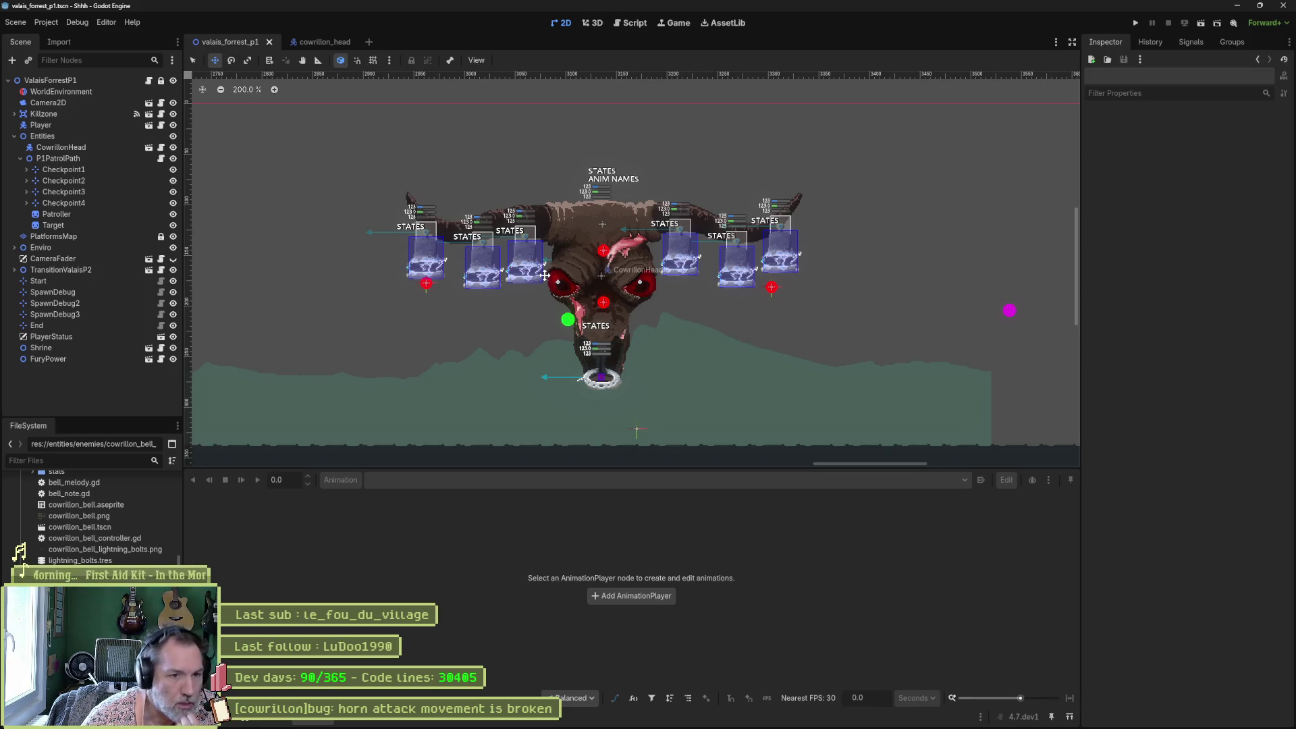
Reset the Patroller and Target marker positions to 0,0 and save the level.
{"action": "left_click", "coordinate": [63, 225]}
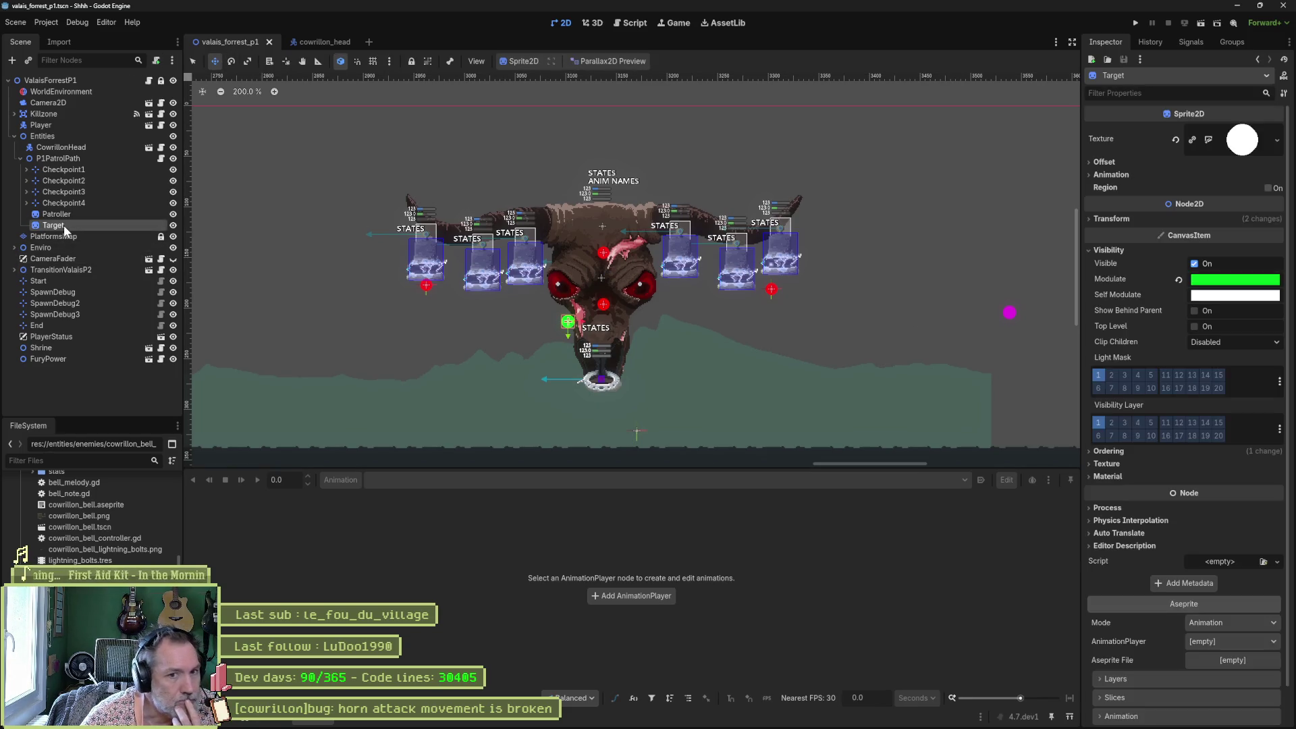
{"action": "left_click", "coordinate": [75, 213]}
{"action": "key", "text": "ctrl+z"}
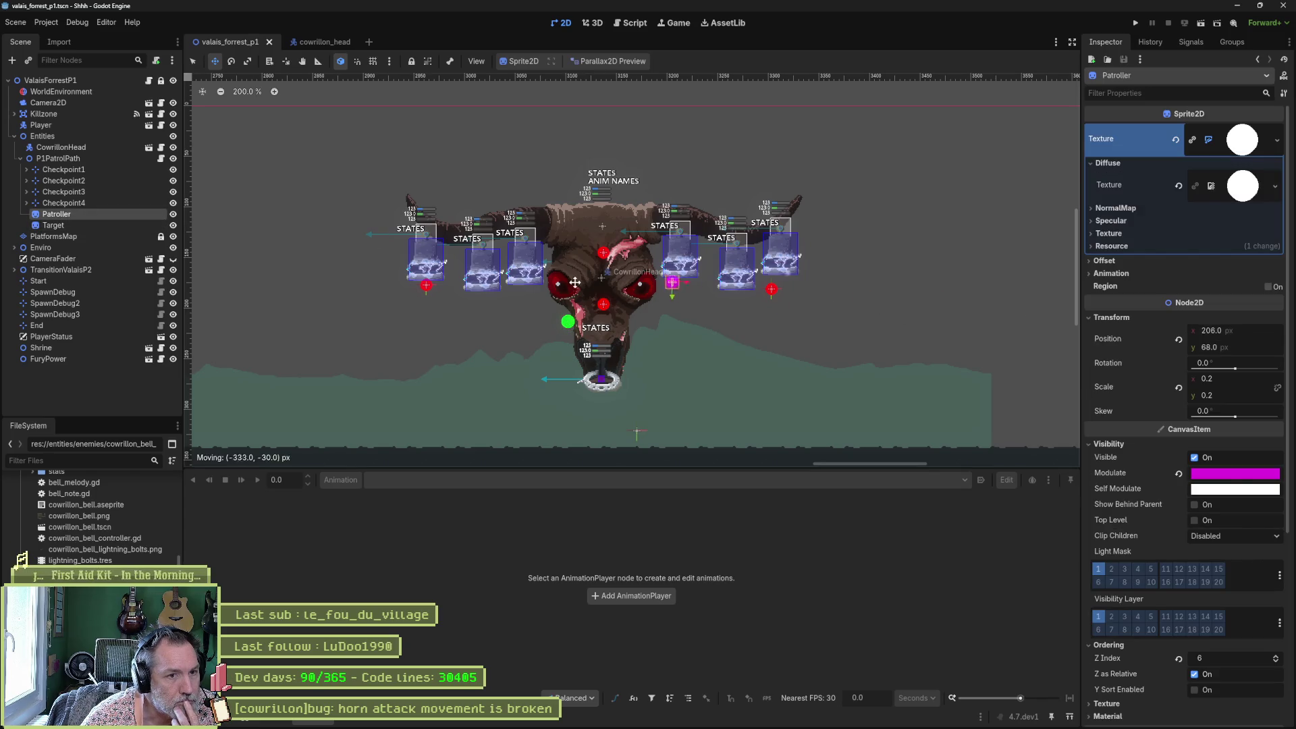
{"action": "left_click", "coordinate": [1179, 339]}
{"action": "left_click", "coordinate": [110, 227]}
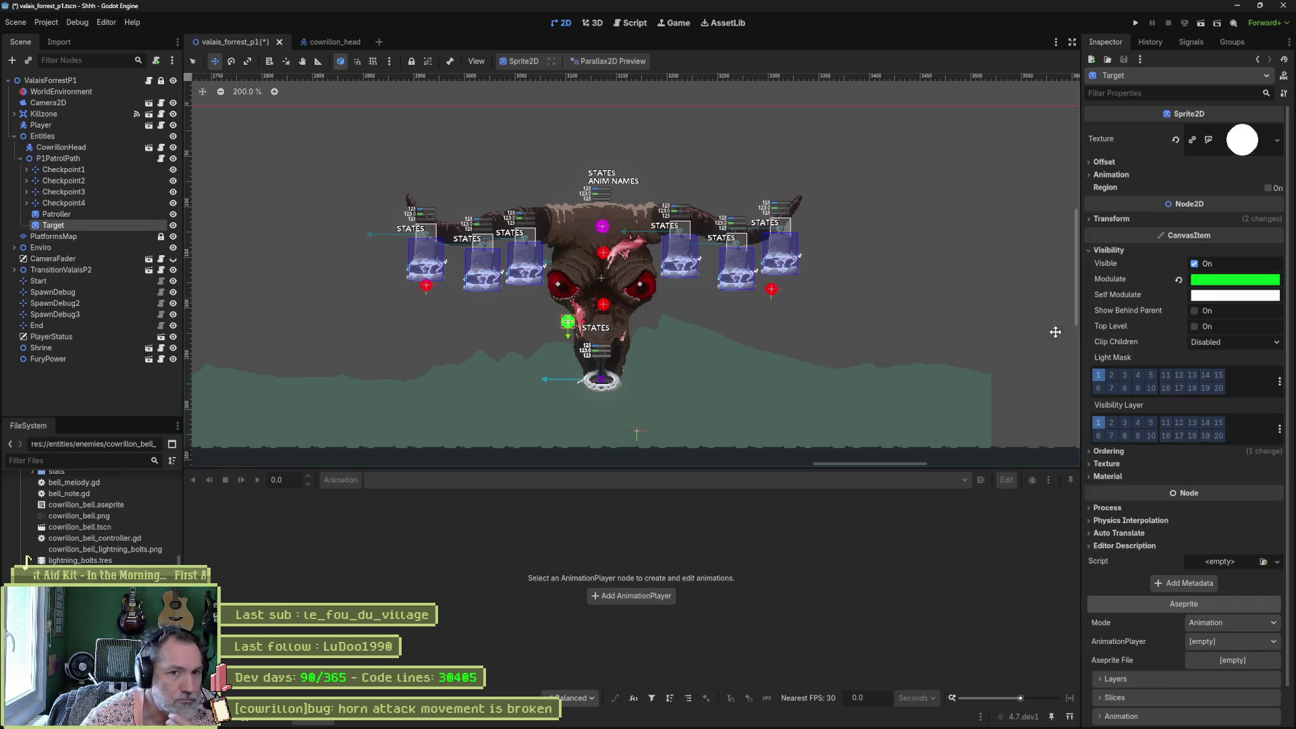
{"action": "left_click", "coordinate": [1121, 219]}
{"action": "left_click", "coordinate": [1179, 240]}
{"action": "key", "text": "ctrl+s"}
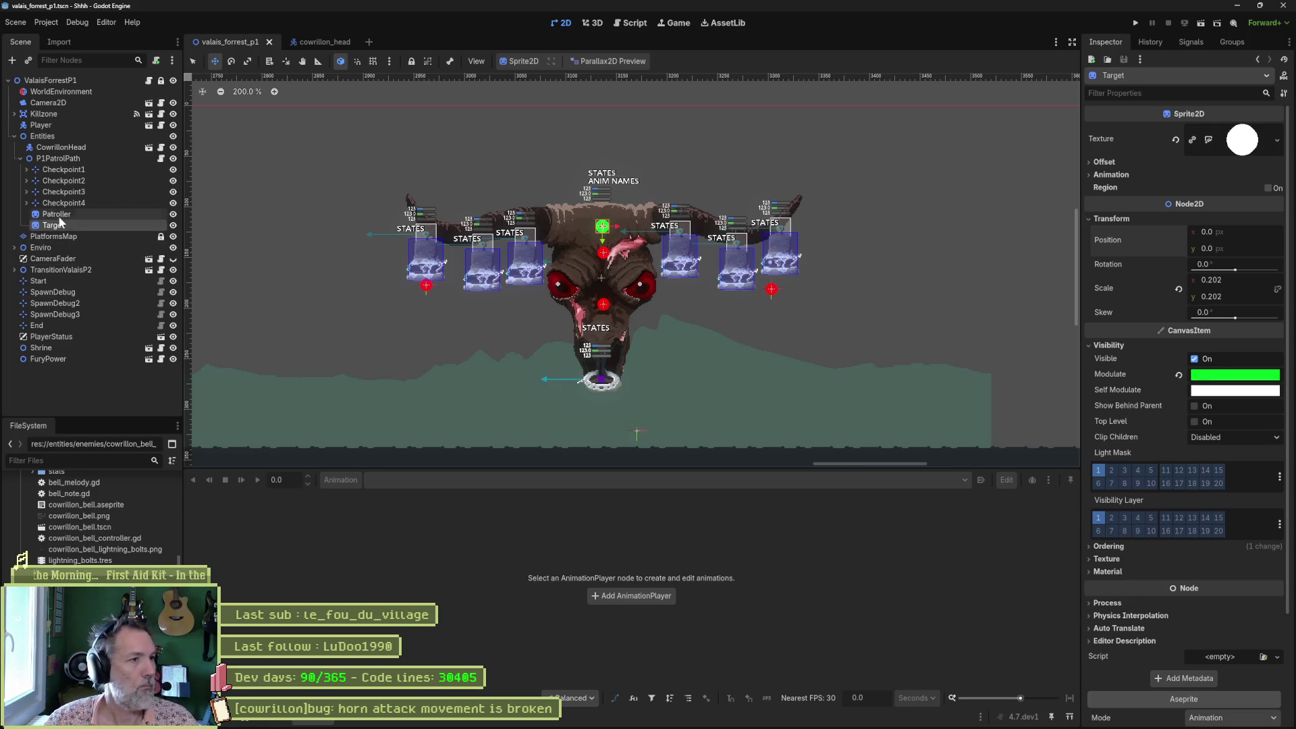
{"action": "left_click", "coordinate": [76, 203]}
Raise all four patrol checkpoints about 26 px and save the level.
{"action": "left_click", "coordinate": [83, 170], "text": "shift"}
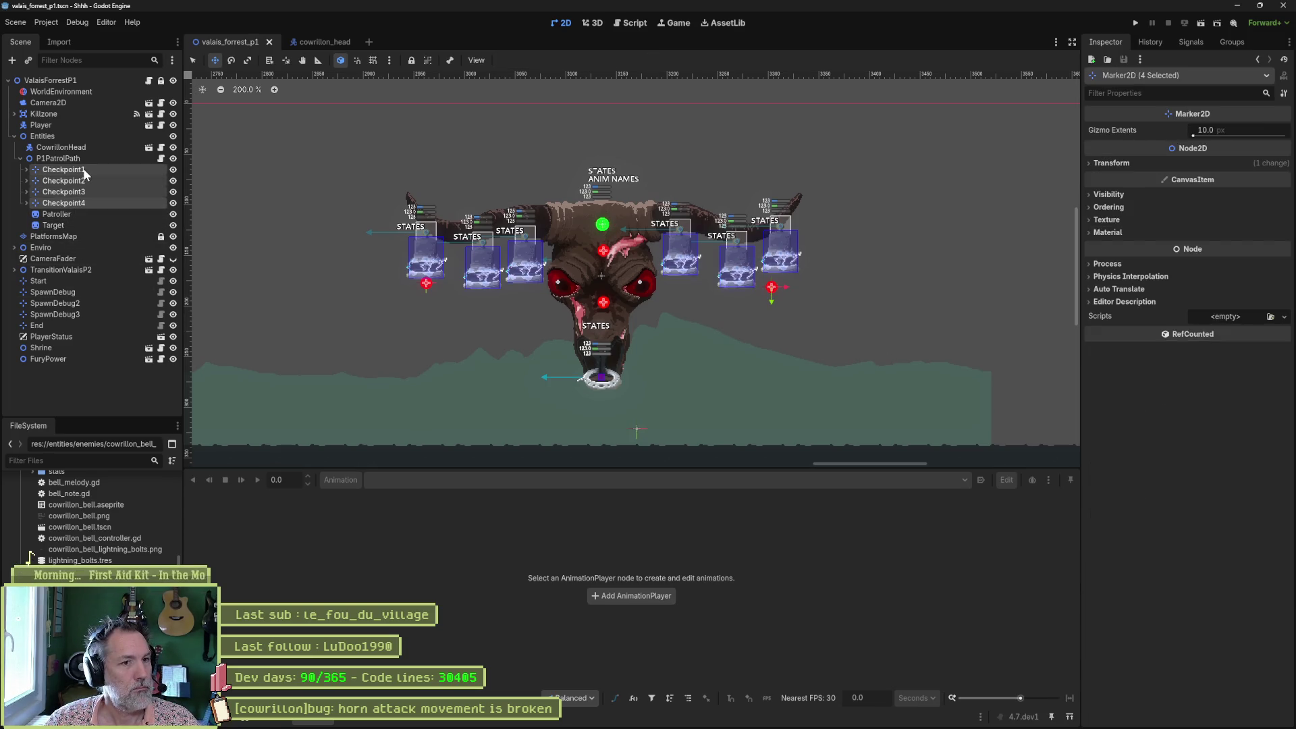
{"action": "scroll", "coordinate": [593, 257], "scroll_direction": "up", "scroll_amount": 3}
{"action": "left_click_drag", "start_coordinate": [706, 247], "coordinate": [710, 195]}
{"action": "key", "text": "ctrl+s"}
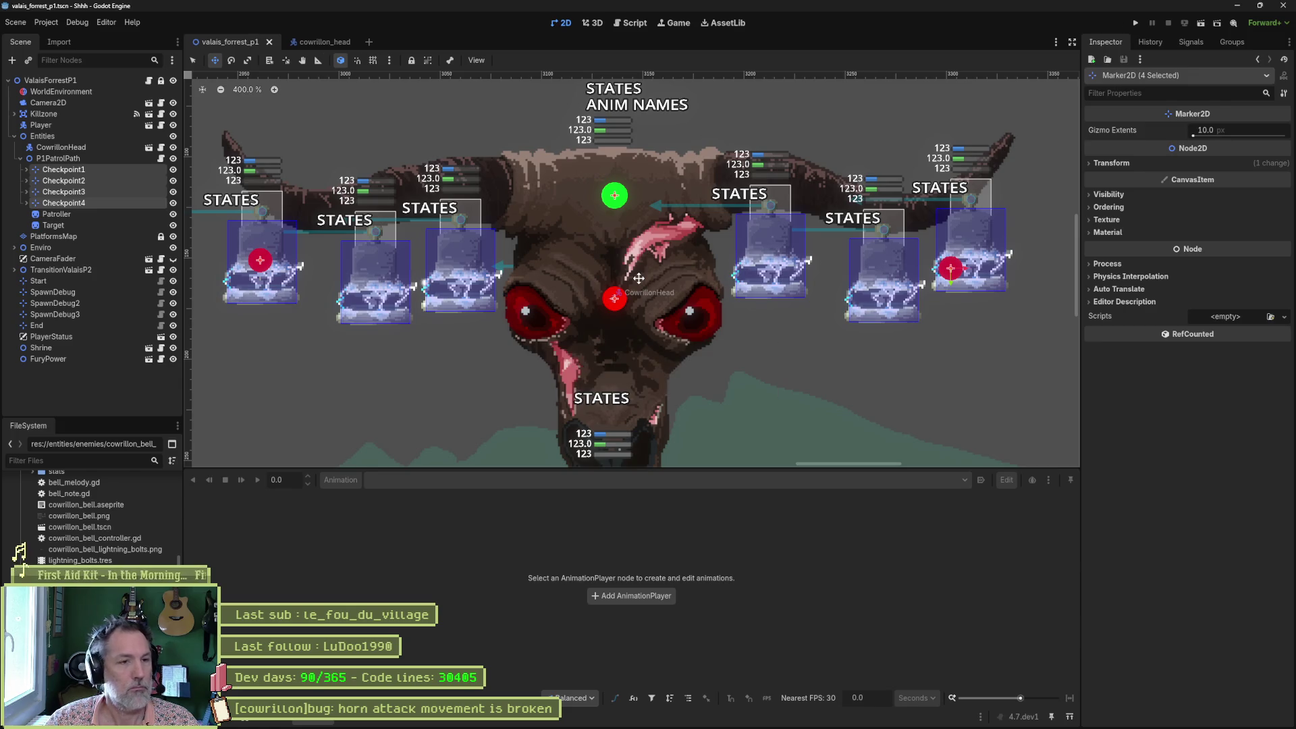
Lower P1PatrolPath by 14 px and playtest the level with F6.
{"action": "left_click", "coordinate": [102, 158]}
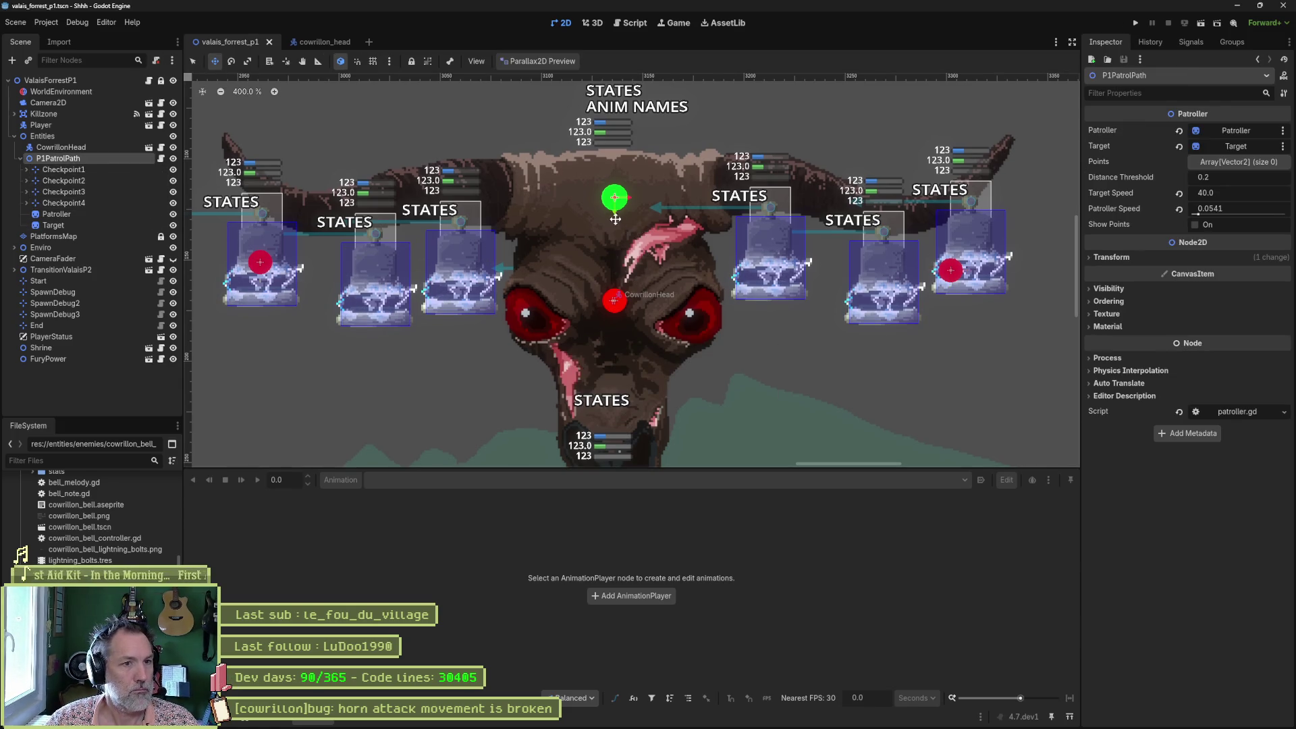
{"action": "left_click_drag", "start_coordinate": [615, 219], "coordinate": [615, 244]}
{"action": "key", "text": "F6"}
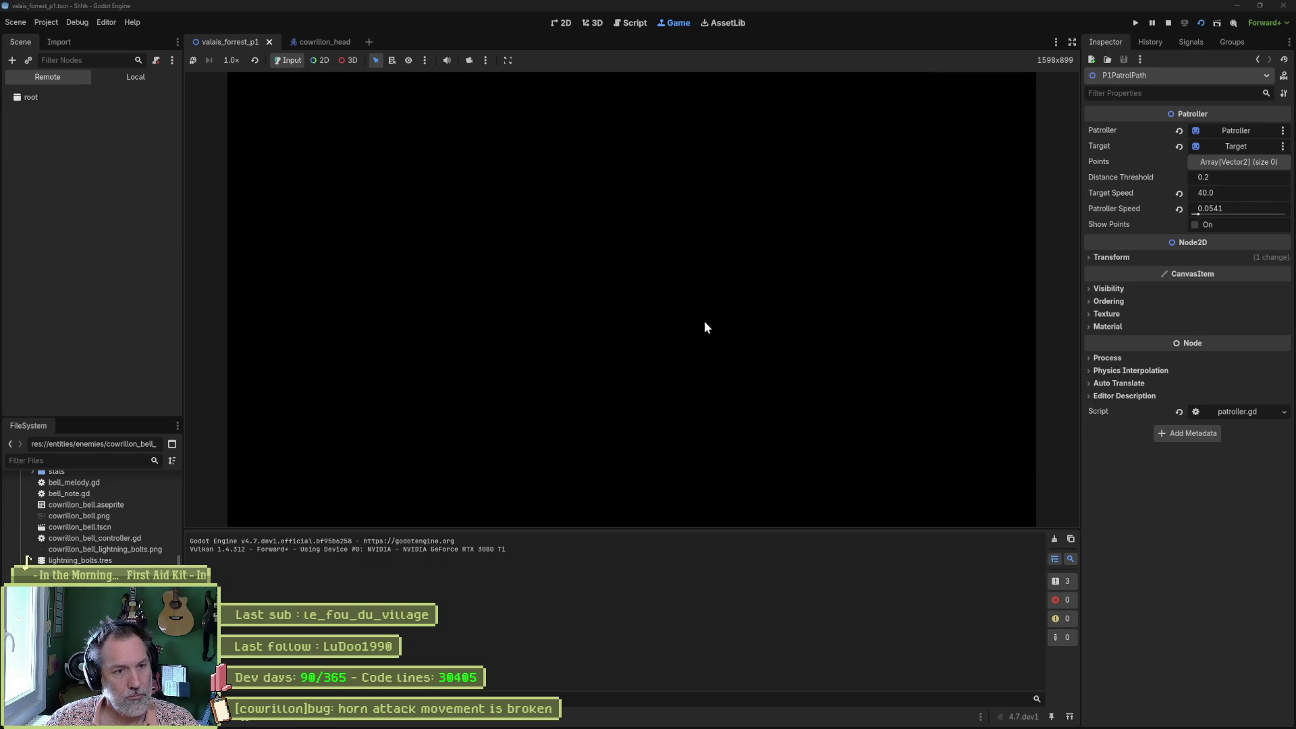
{"action": "key", "text": "F8"}
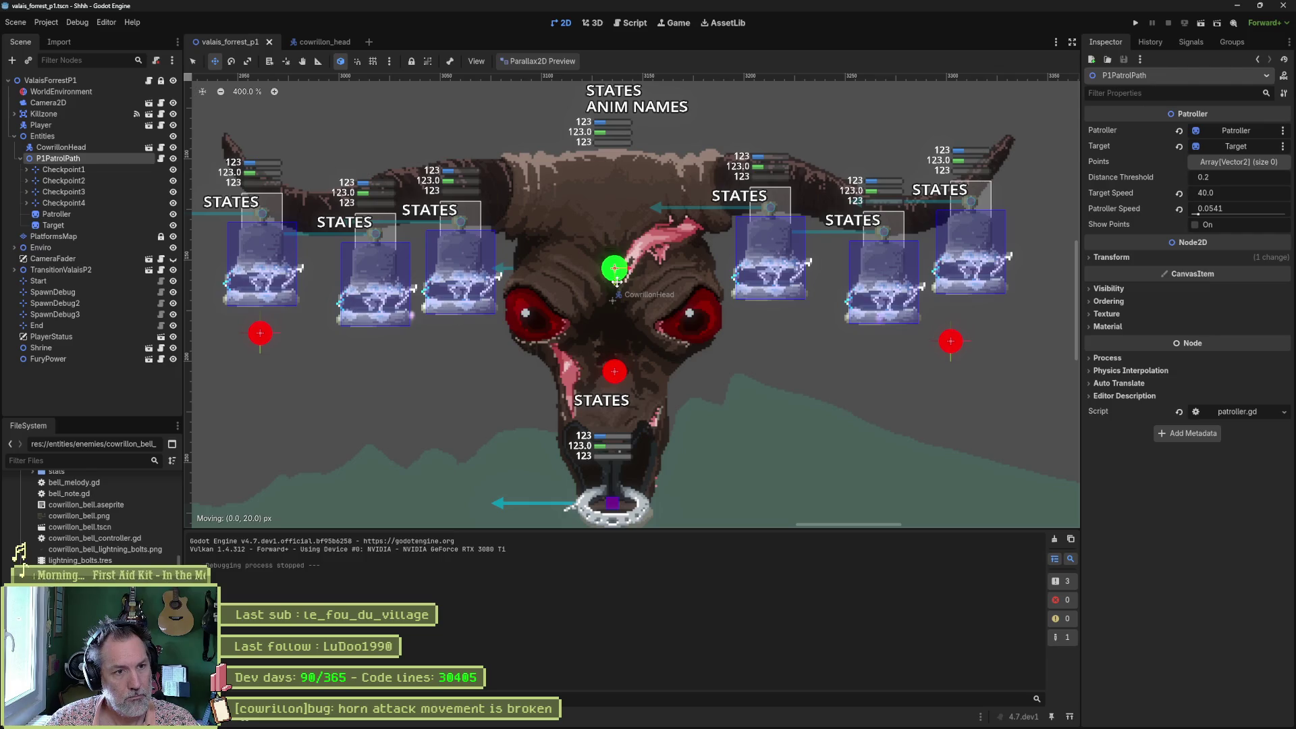
{"action": "key", "text": "F6"}
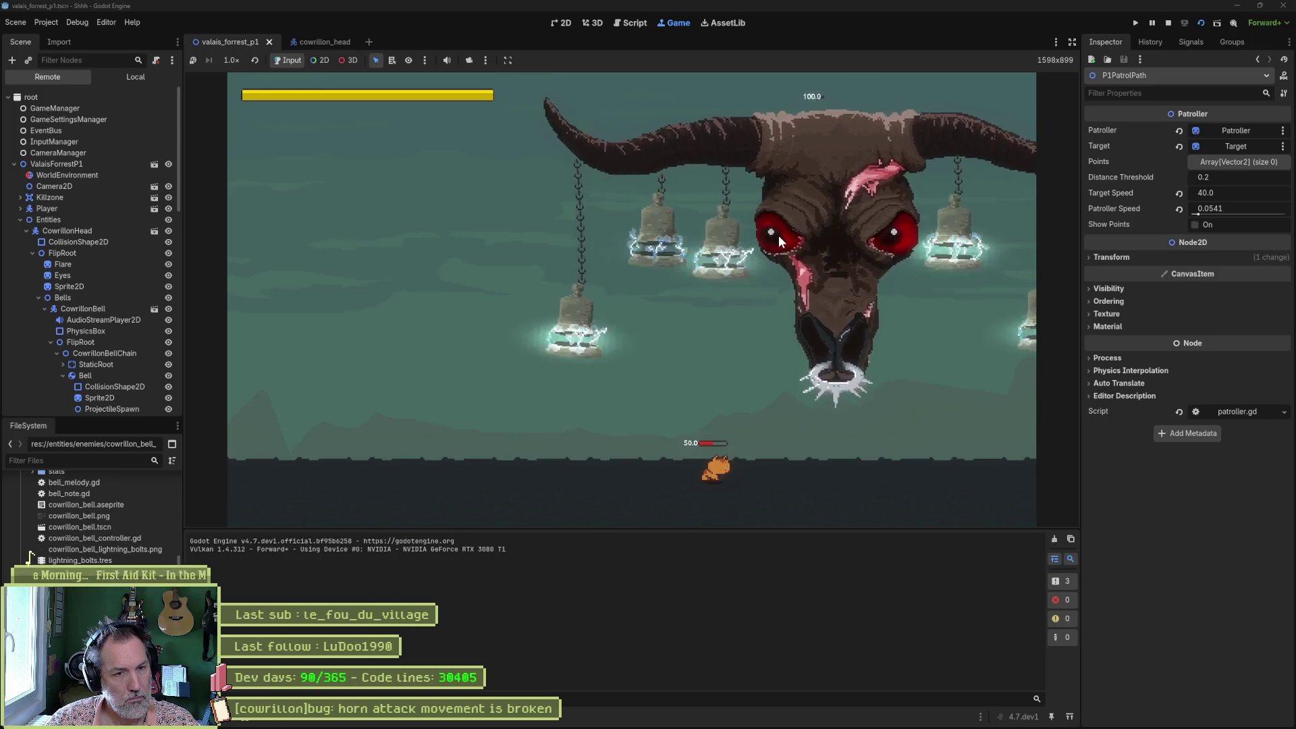
Move Checkpoint2 55 px right and Checkpoint4 46 px left, then save and playtest.
{"action": "key", "text": "F8"}
{"action": "left_click", "coordinate": [81, 181]}
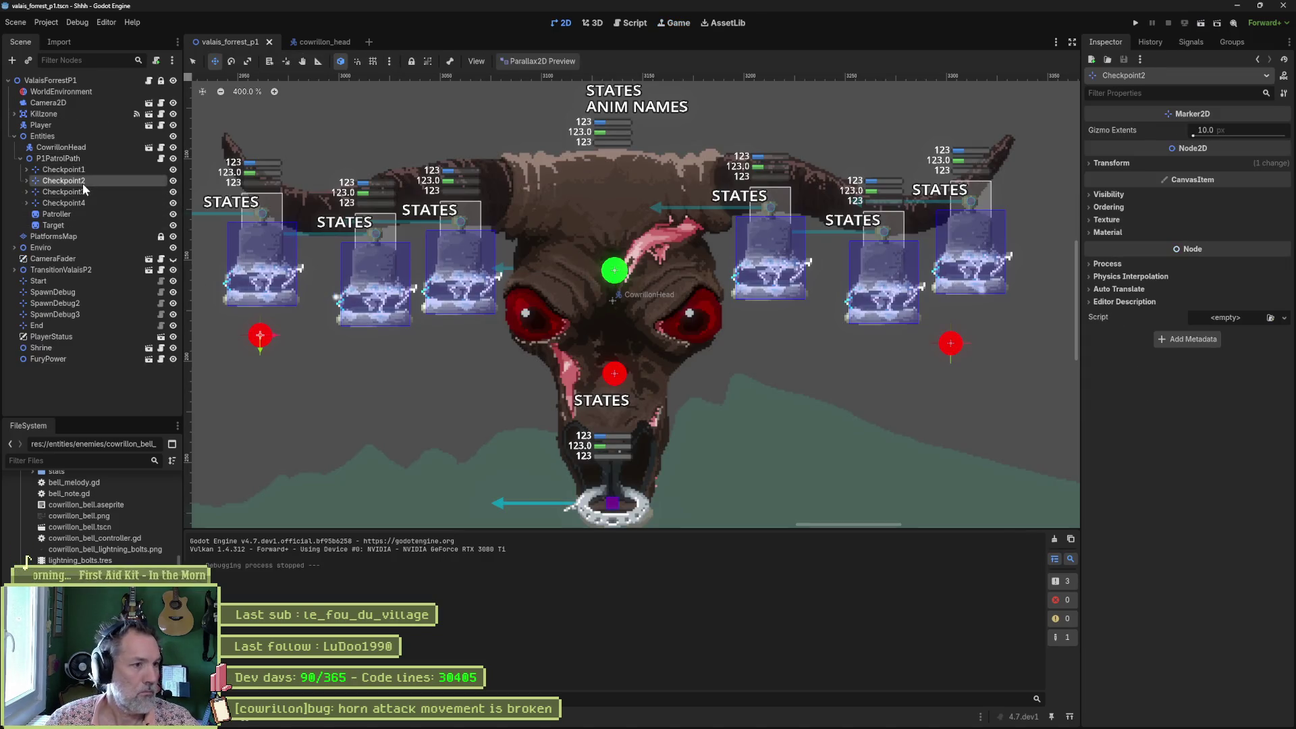
{"action": "left_click_drag", "start_coordinate": [274, 336], "coordinate": [388, 336]}
{"action": "left_click", "coordinate": [114, 191]}
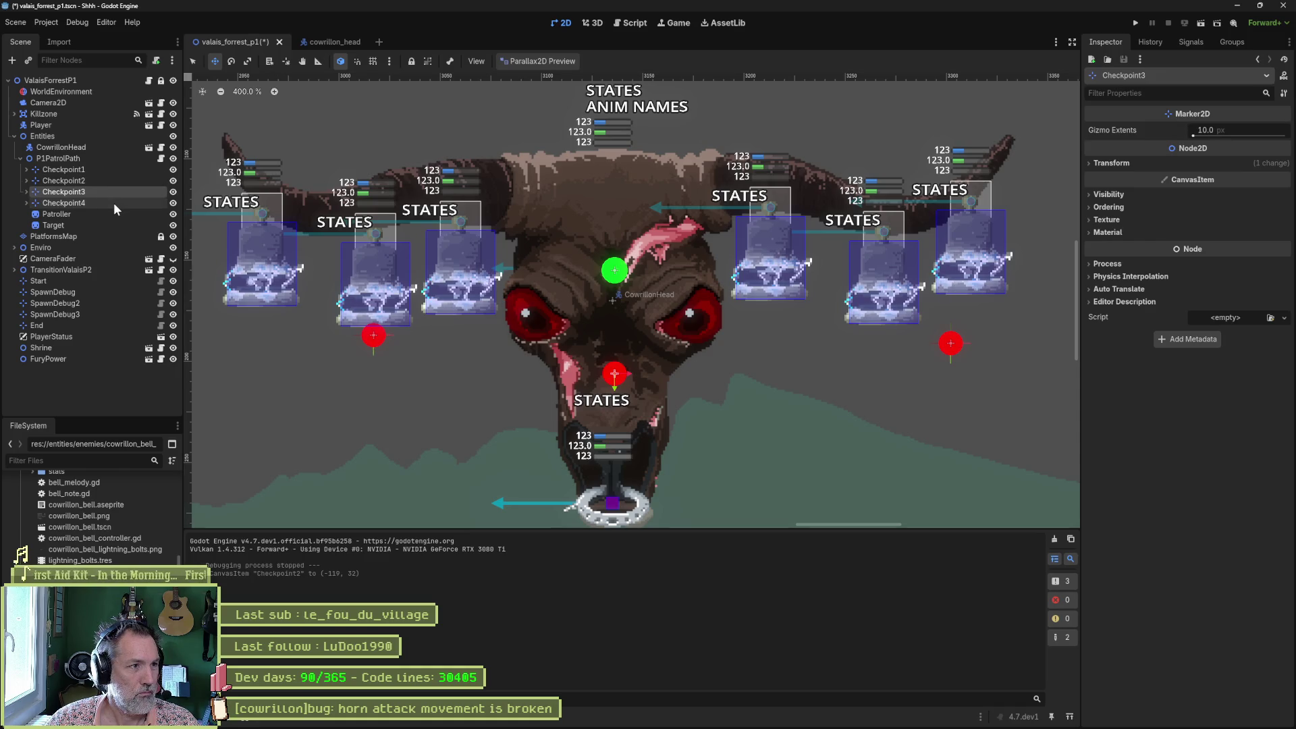
{"action": "left_click", "coordinate": [114, 203]}
{"action": "left_click_drag", "start_coordinate": [965, 344], "coordinate": [874, 344]}
{"action": "key", "text": "F6"}
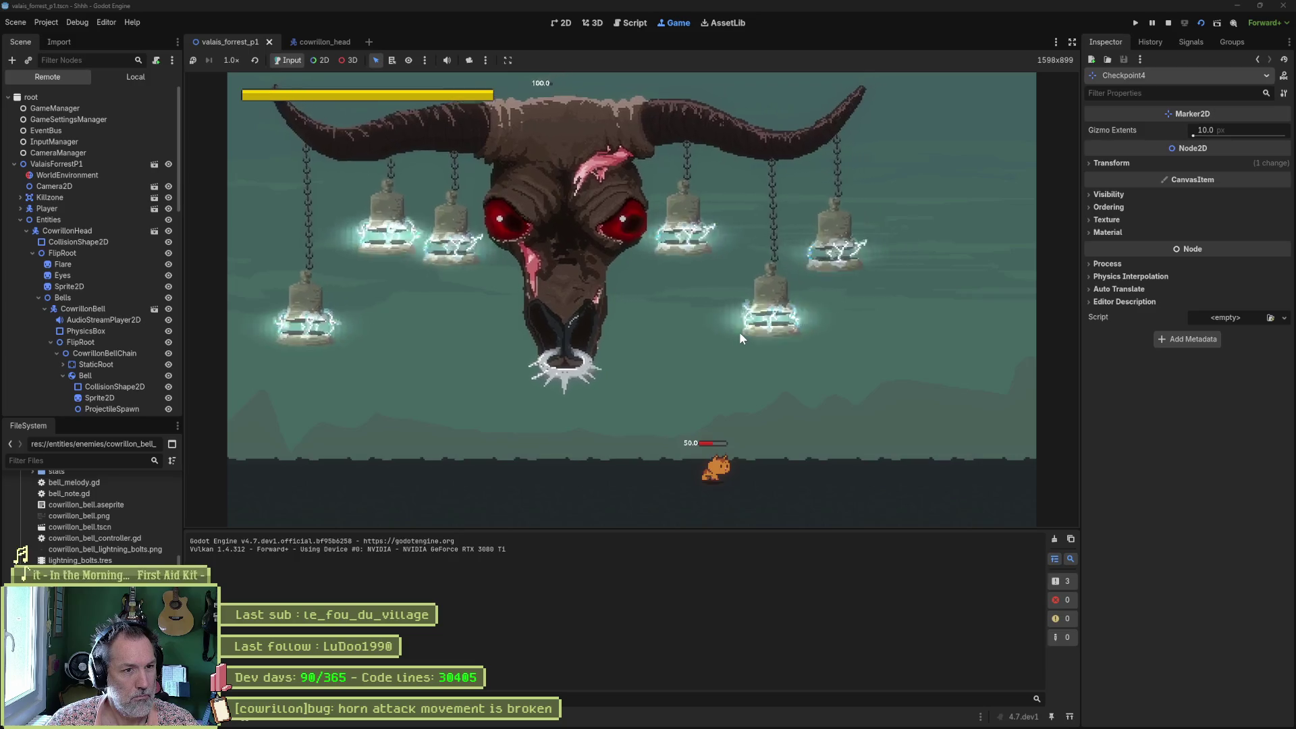
{"action": "key", "text": "F8"}
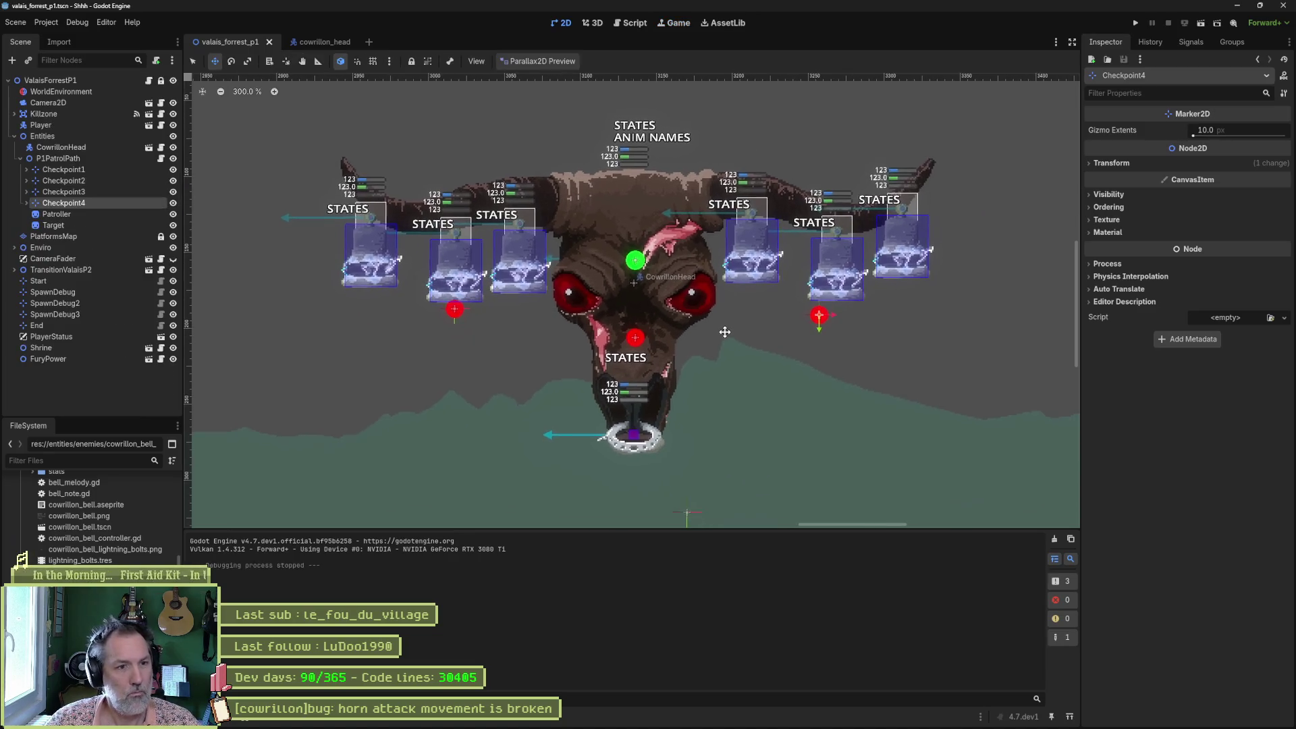
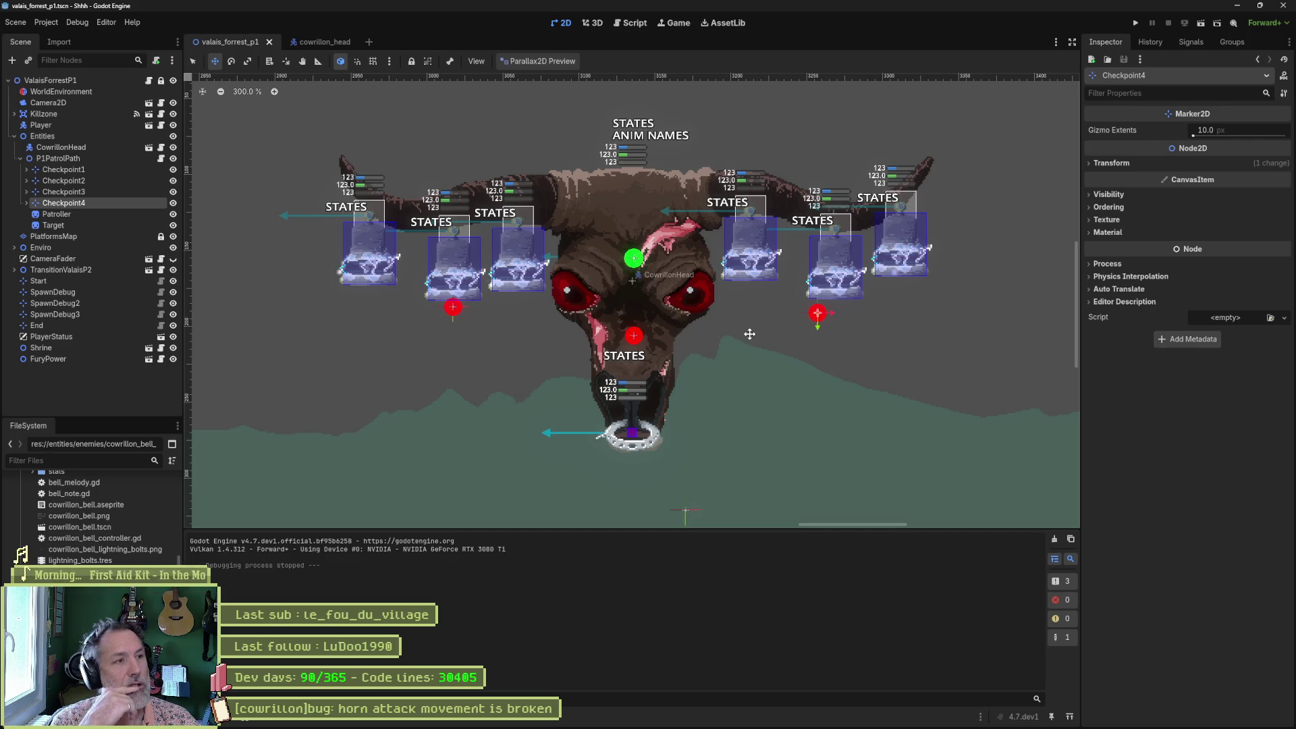
Select the CowrillonHead node and open its cowrillon_head_controller.gd script.
{"action": "left_click", "coordinate": [61, 147]}
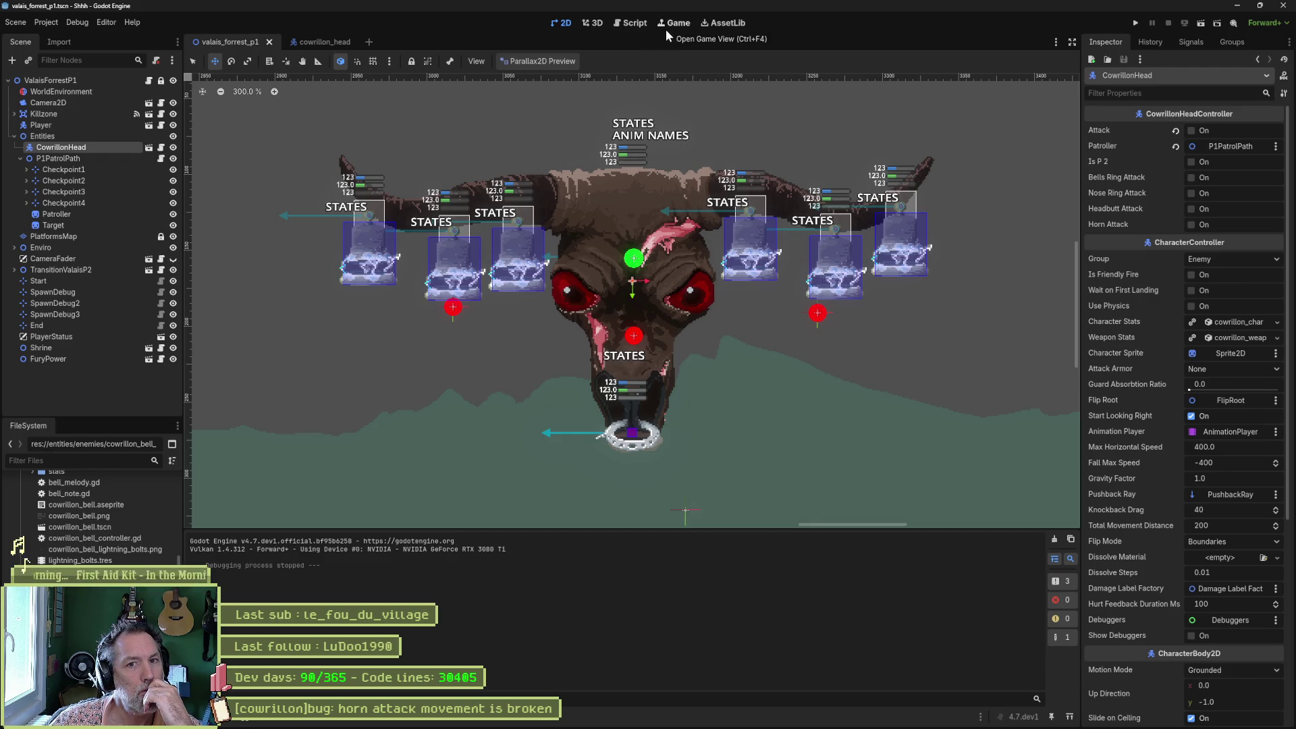
{"action": "left_click", "coordinate": [161, 147]}
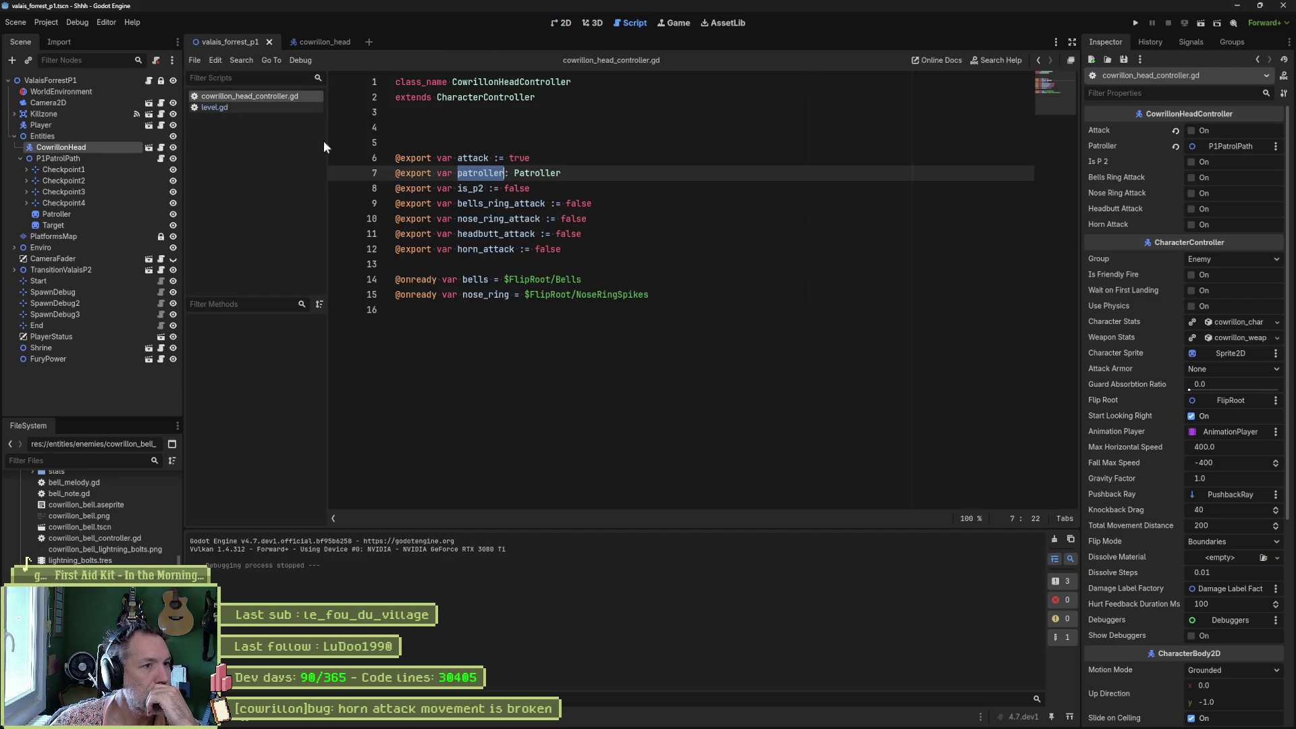
Temporarily shorten is_p2 to p2 and search all project files for p2.
{"action": "double_click", "coordinate": [473, 188]}
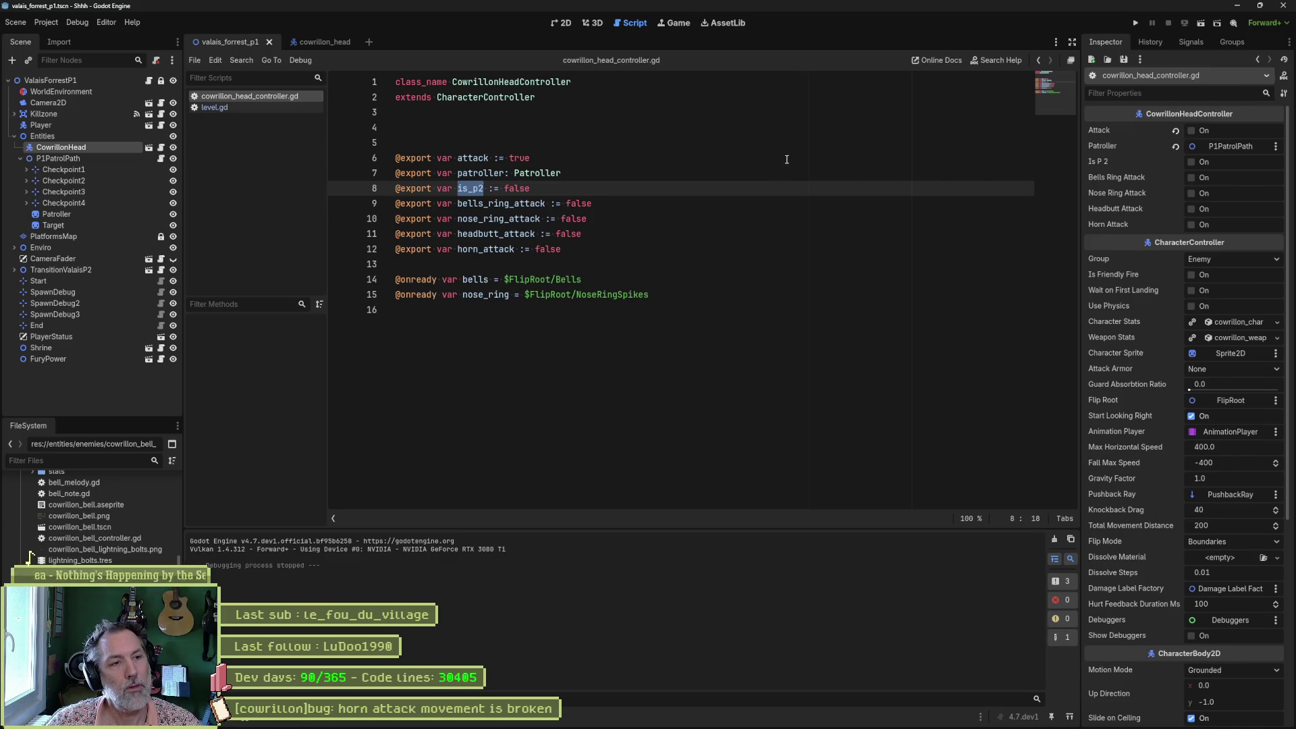
{"action": "left_click", "coordinate": [473, 188]}
{"action": "key", "text": "BackSpace"}
{"action": "key", "text": "BackSpace"}
{"action": "key", "text": "BackSpace"}
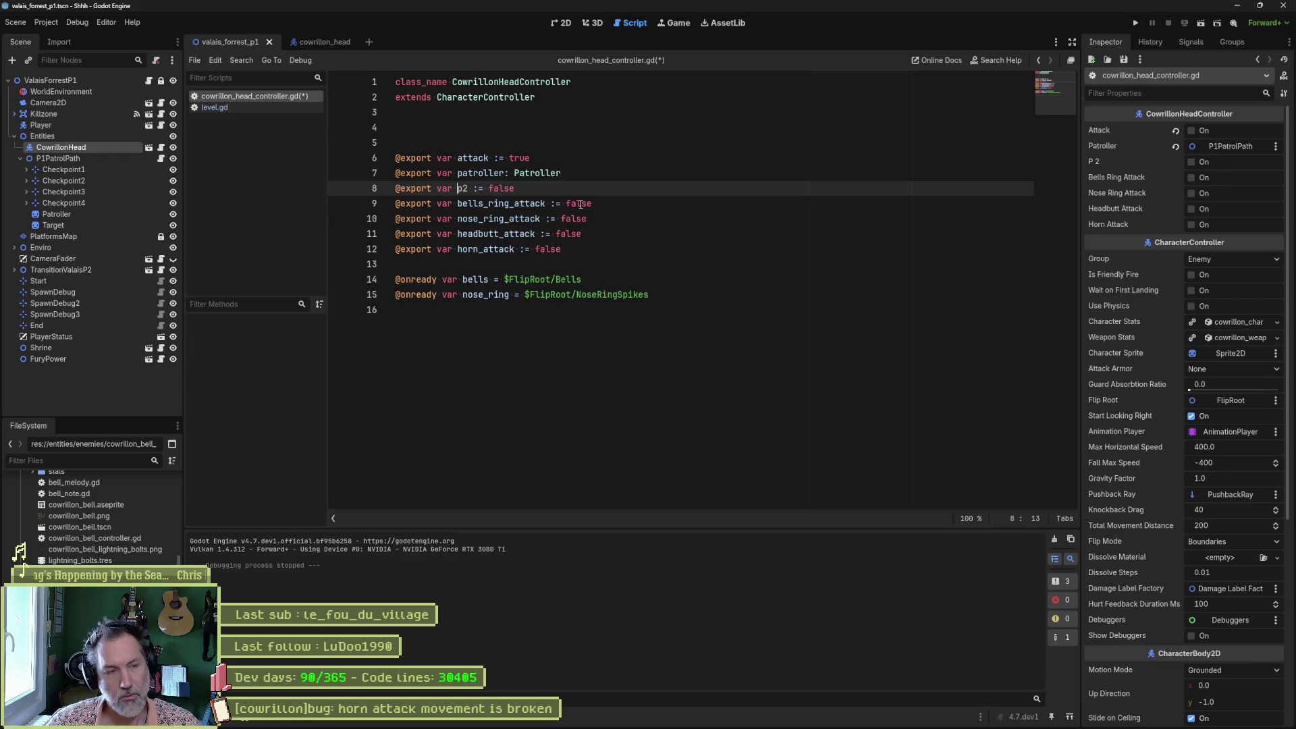
{"action": "key", "text": "shift+Right"}
{"action": "key", "text": "shift+Right"}
{"action": "key", "text": "ctrl+shift+f"}
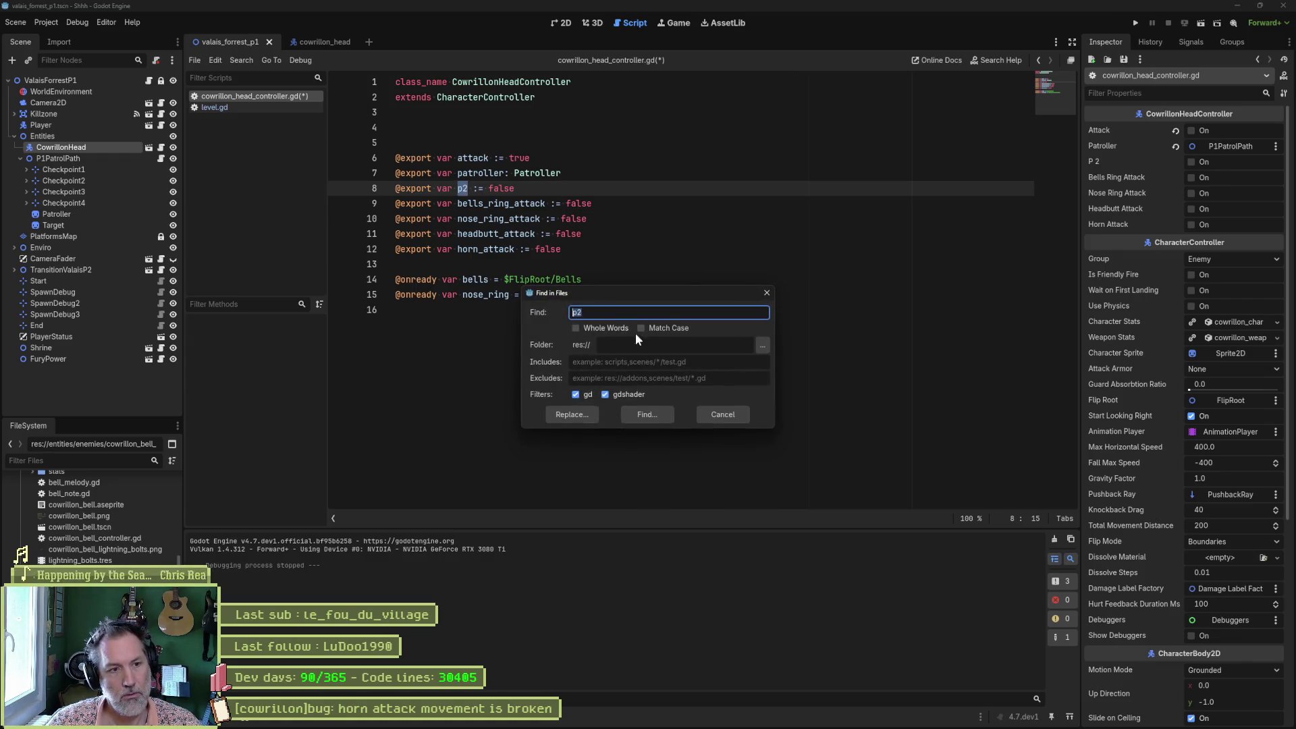
{"action": "key", "text": "Return"}
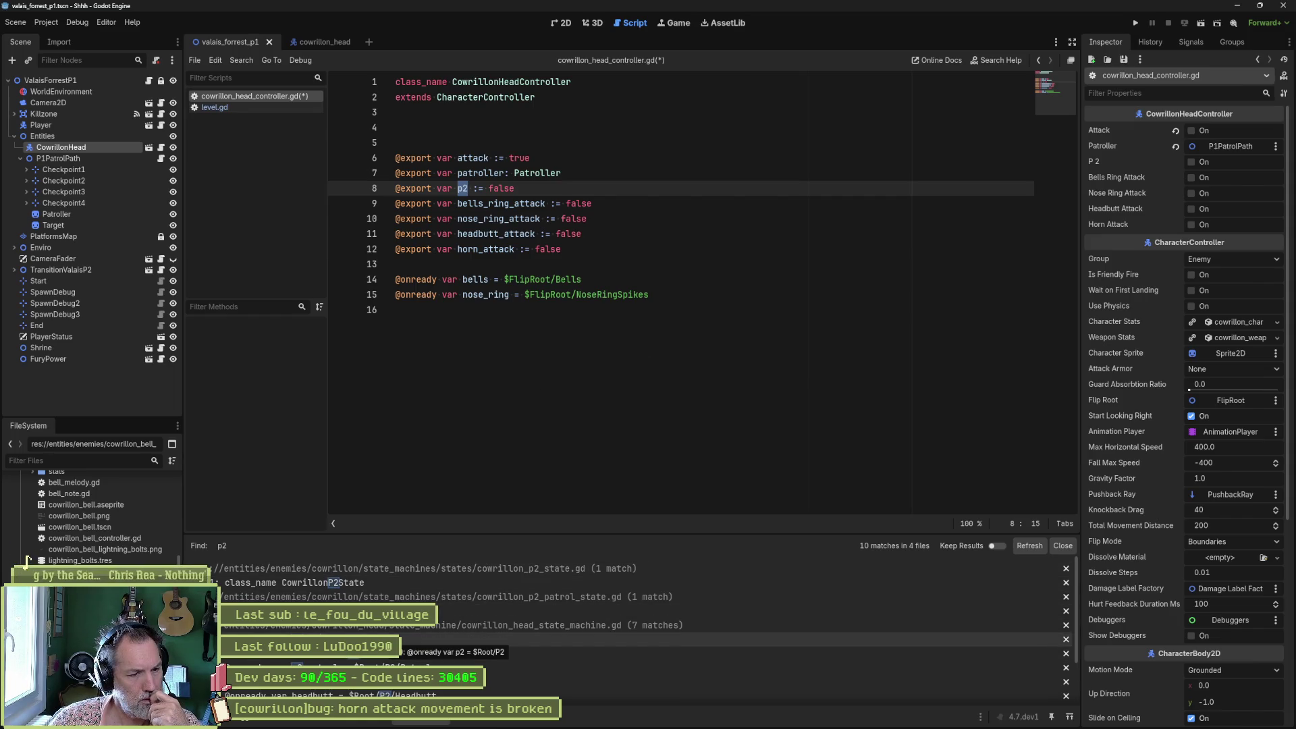
Review the p2 matches, undo back to is_p2, and switch to the cowrillon_head scene.
{"action": "left_click", "coordinate": [399, 639]}
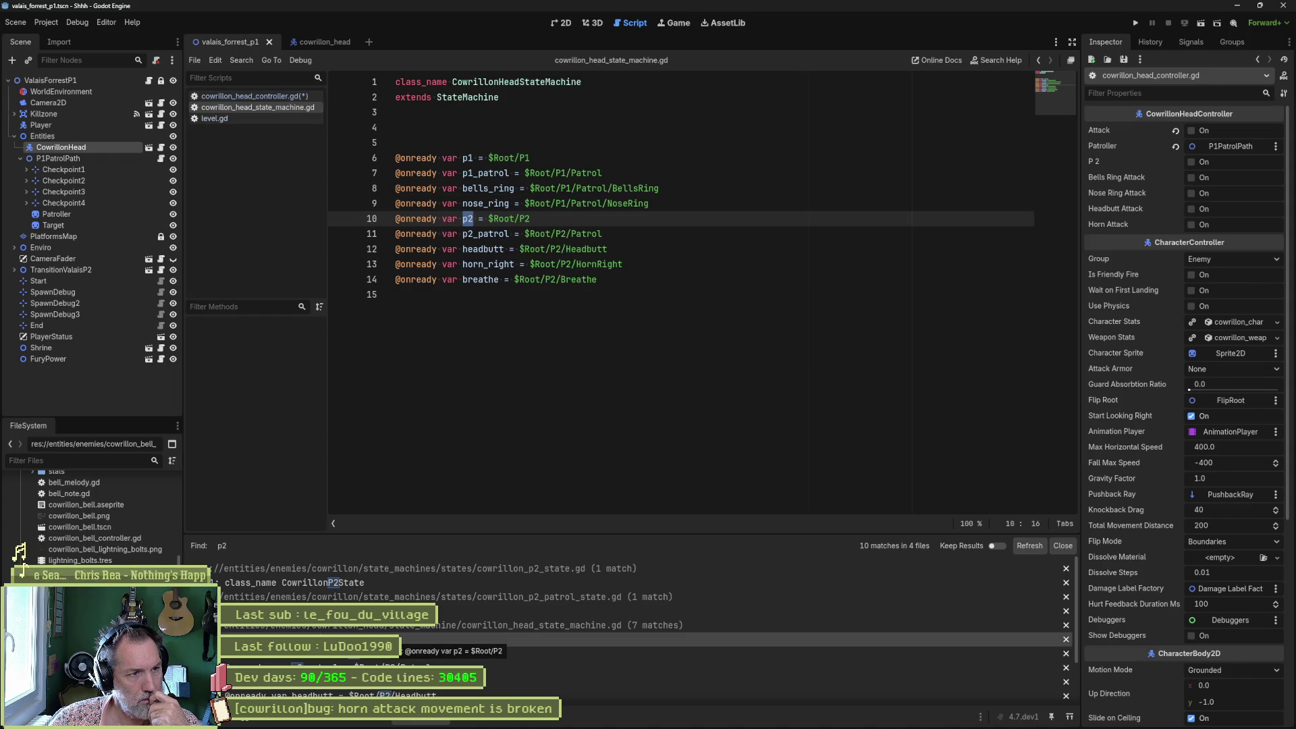
{"action": "left_click", "coordinate": [385, 655]}
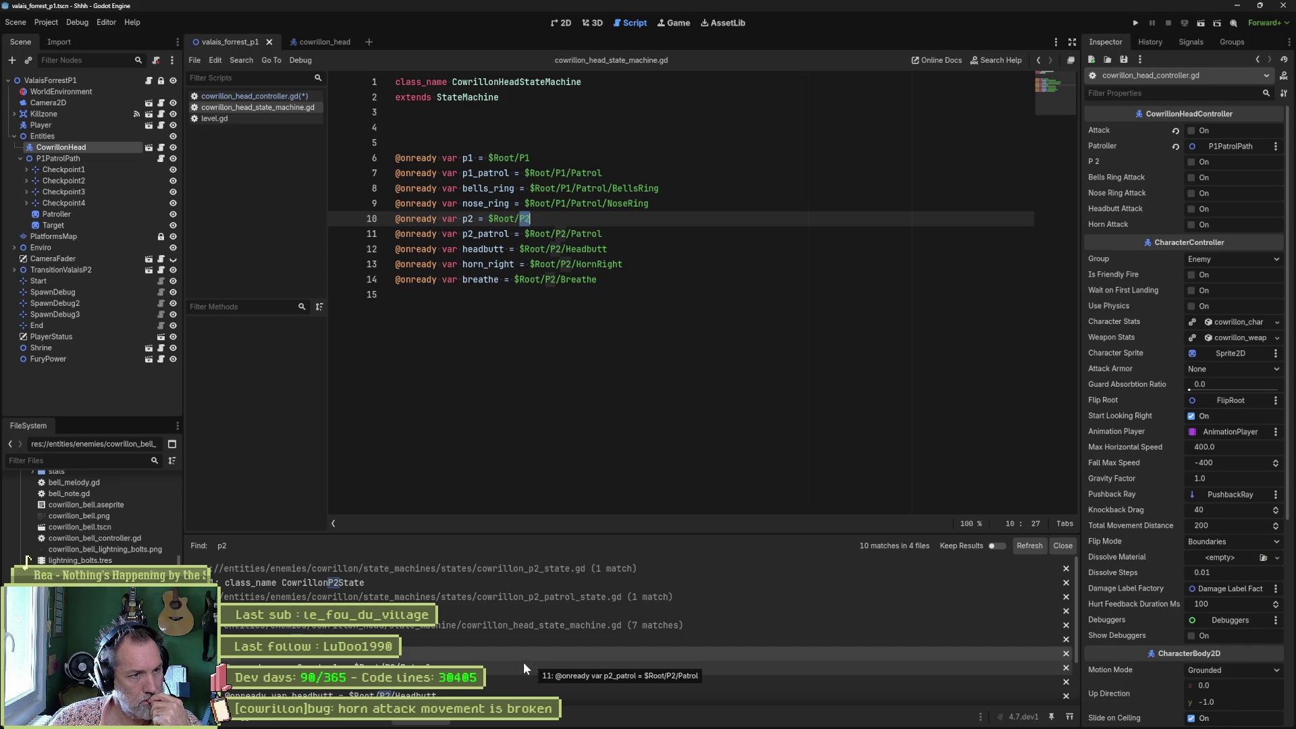
{"action": "scroll", "coordinate": [522, 661], "scroll_direction": "down", "scroll_amount": 3}
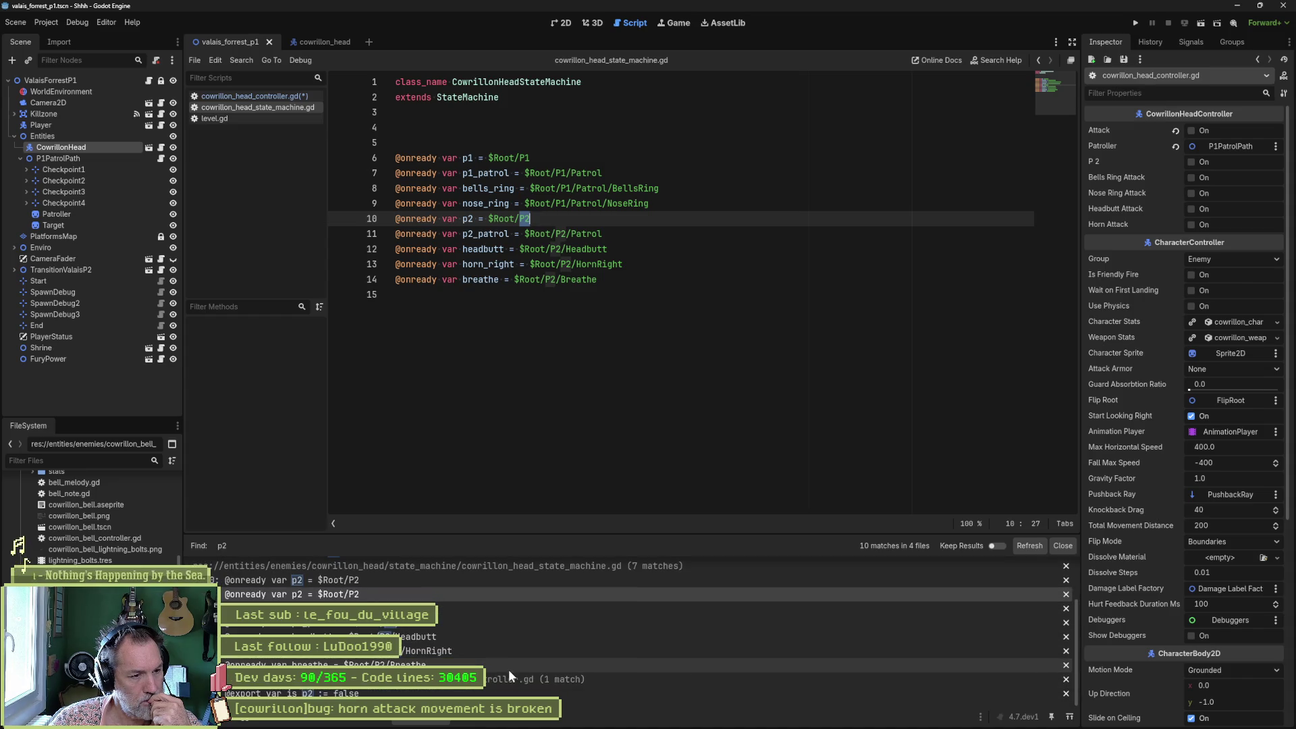
{"action": "left_click", "coordinate": [415, 693]}
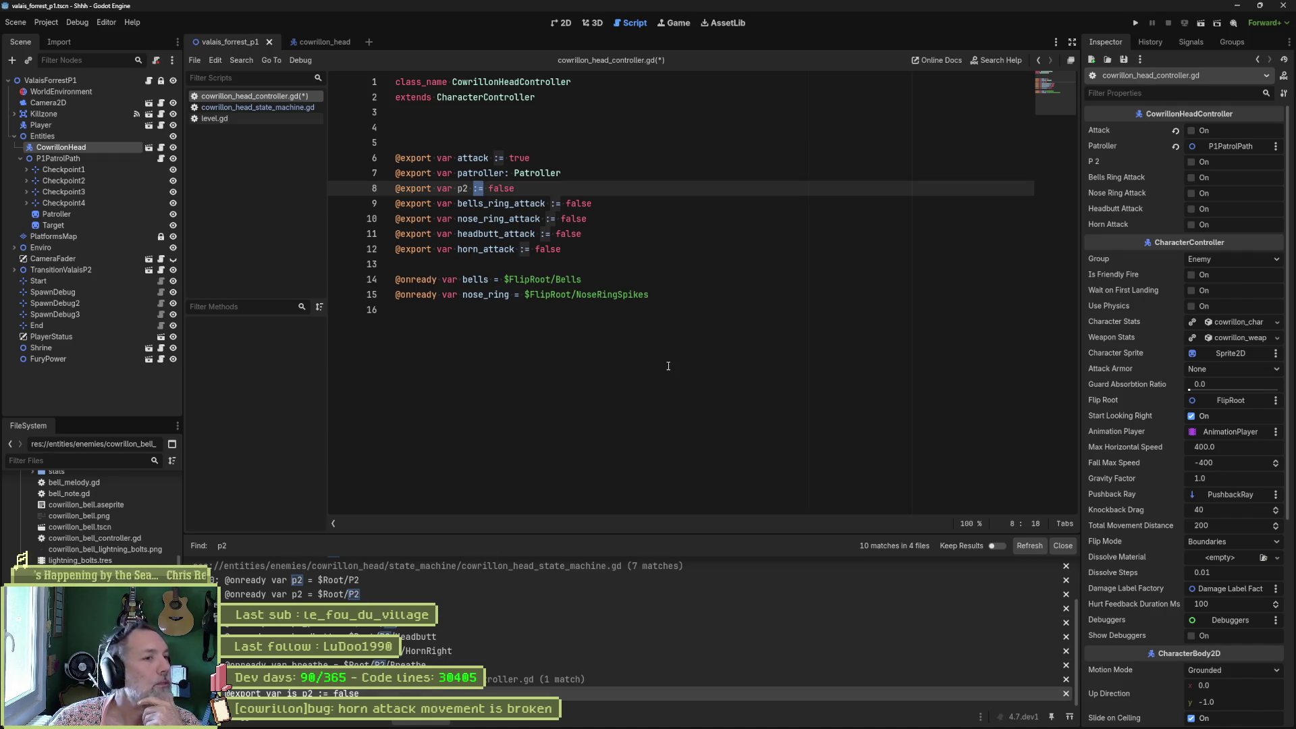
{"action": "key", "text": "ctrl+z"}
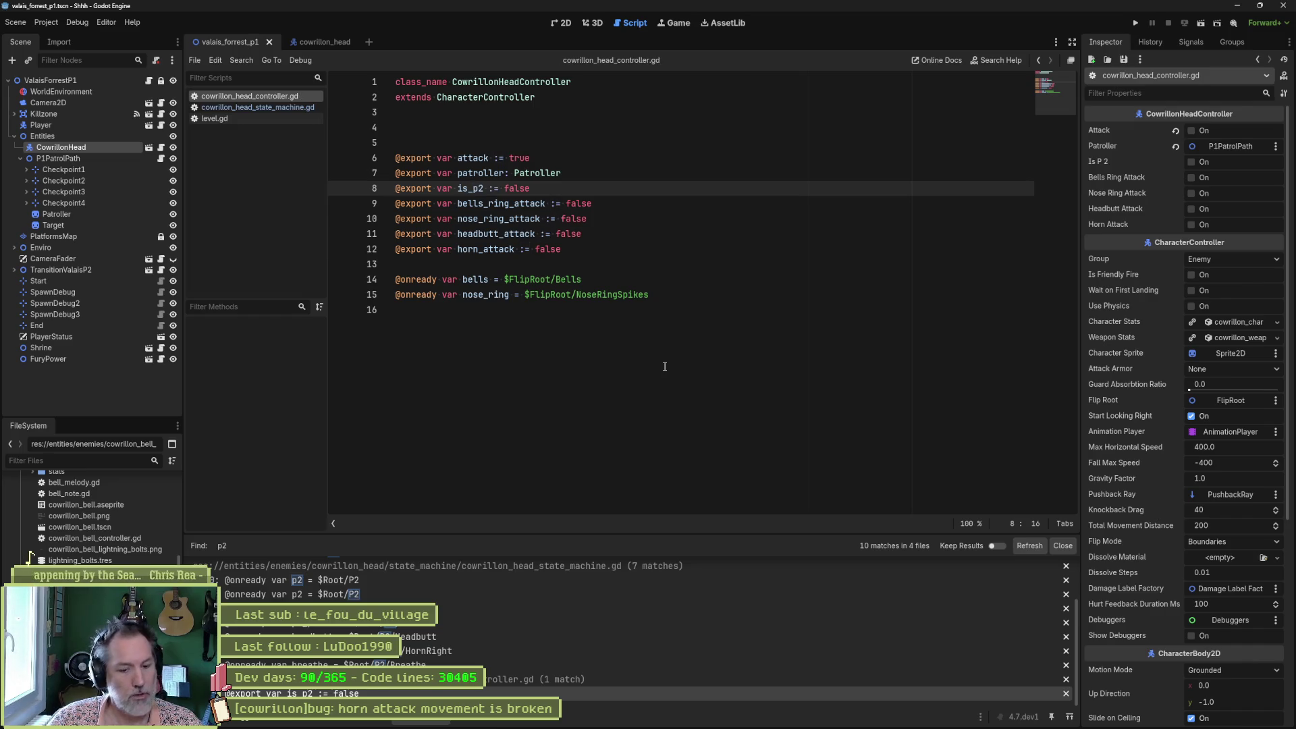
{"action": "double_click", "coordinate": [476, 173]}
{"action": "double_click", "coordinate": [481, 188]}
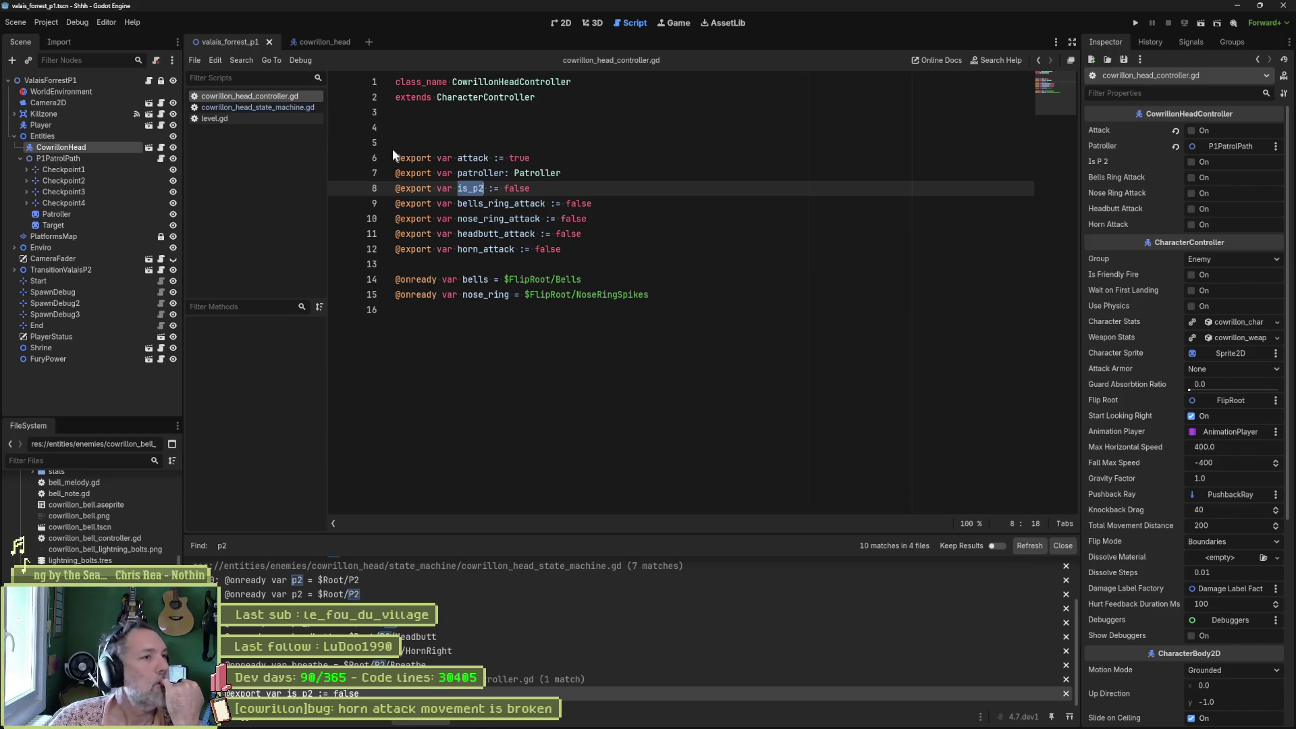
{"action": "left_click", "coordinate": [327, 41]}
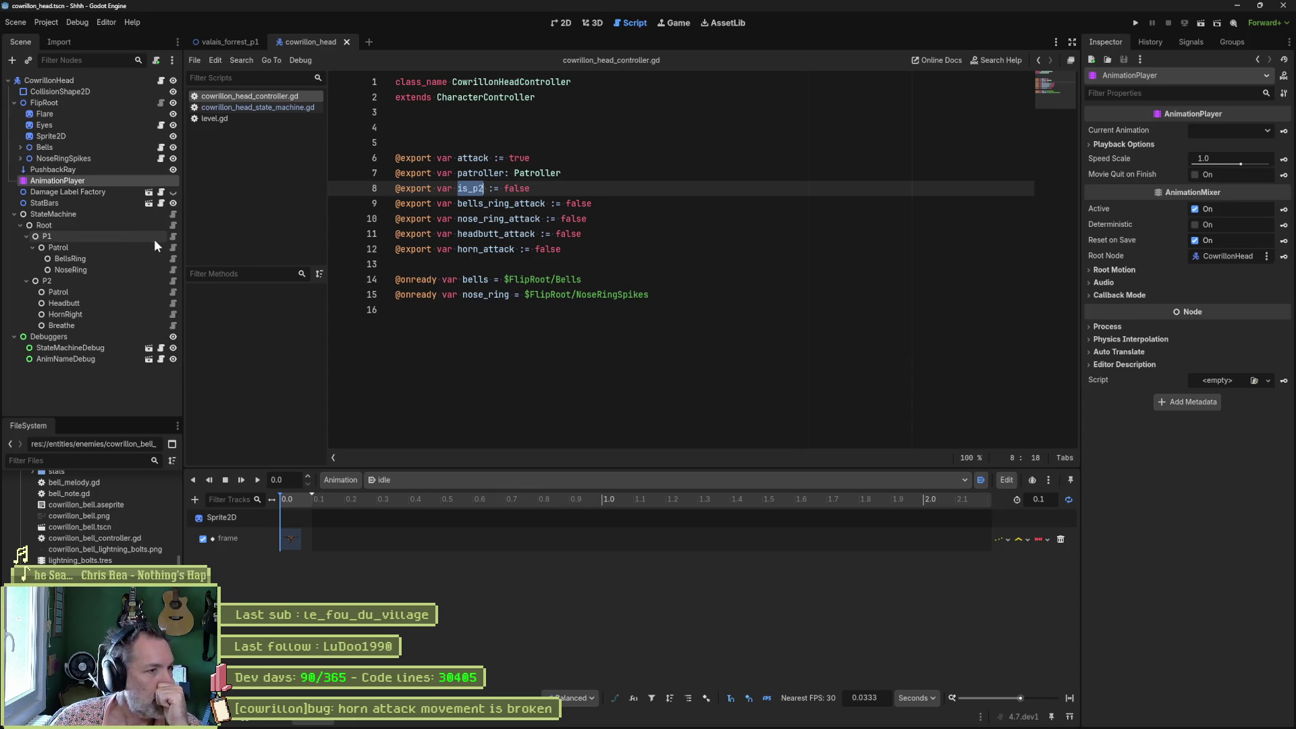
Open the P1 patrol state script and duplicate its nose ring attack branch.
{"action": "left_click", "coordinate": [173, 237]}
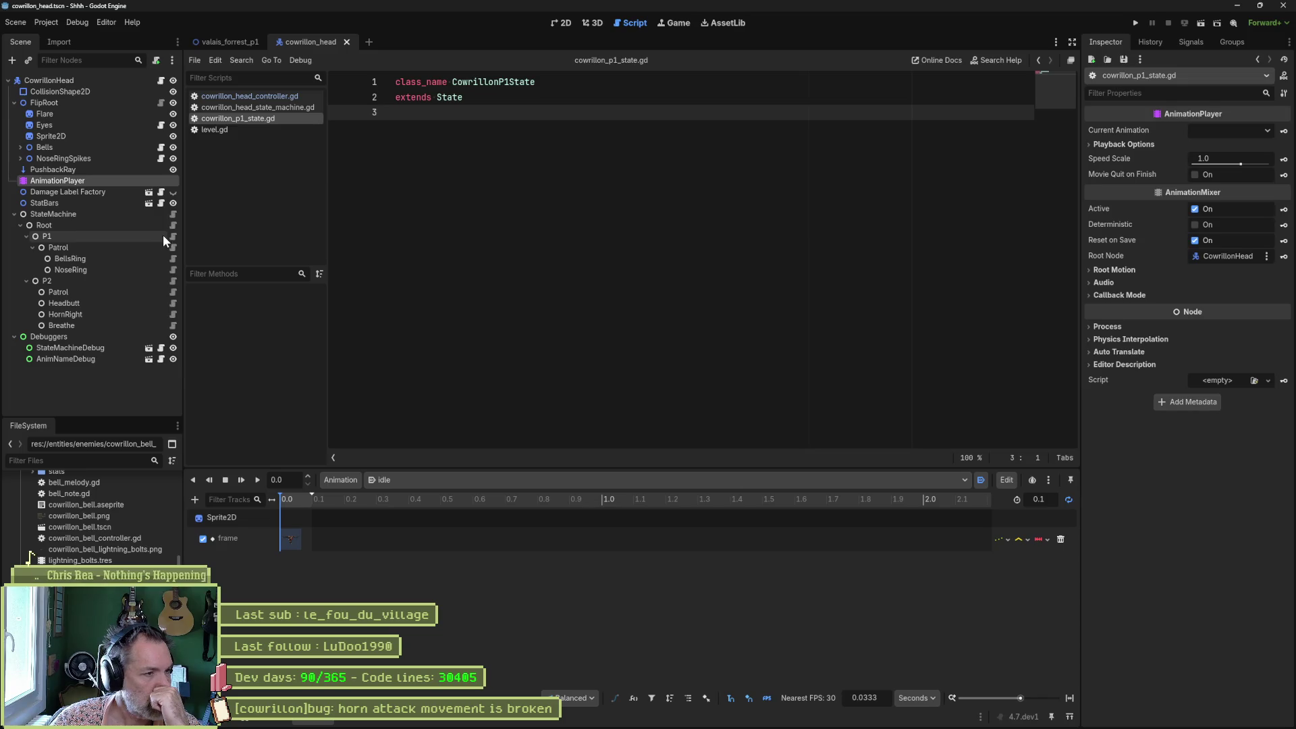
{"action": "left_click", "coordinate": [173, 249]}
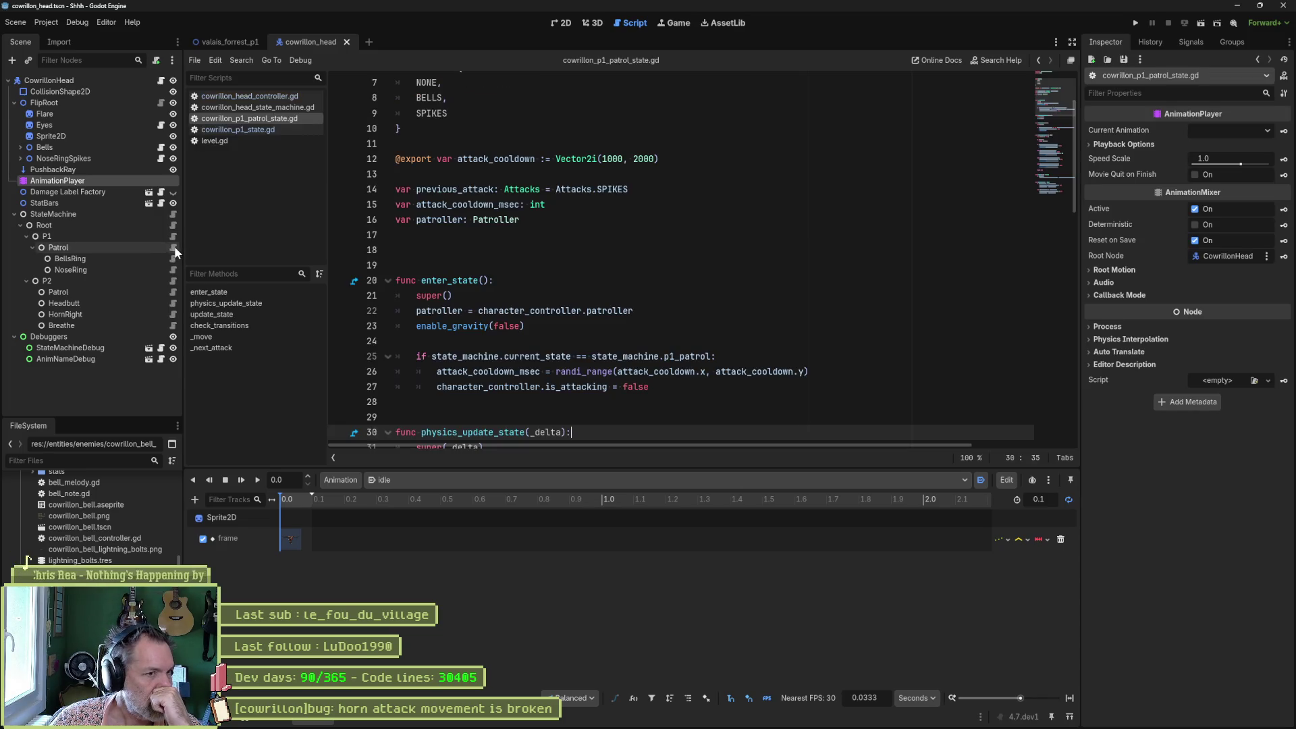
{"action": "scroll", "coordinate": [737, 322], "scroll_direction": "down", "scroll_amount": 5}
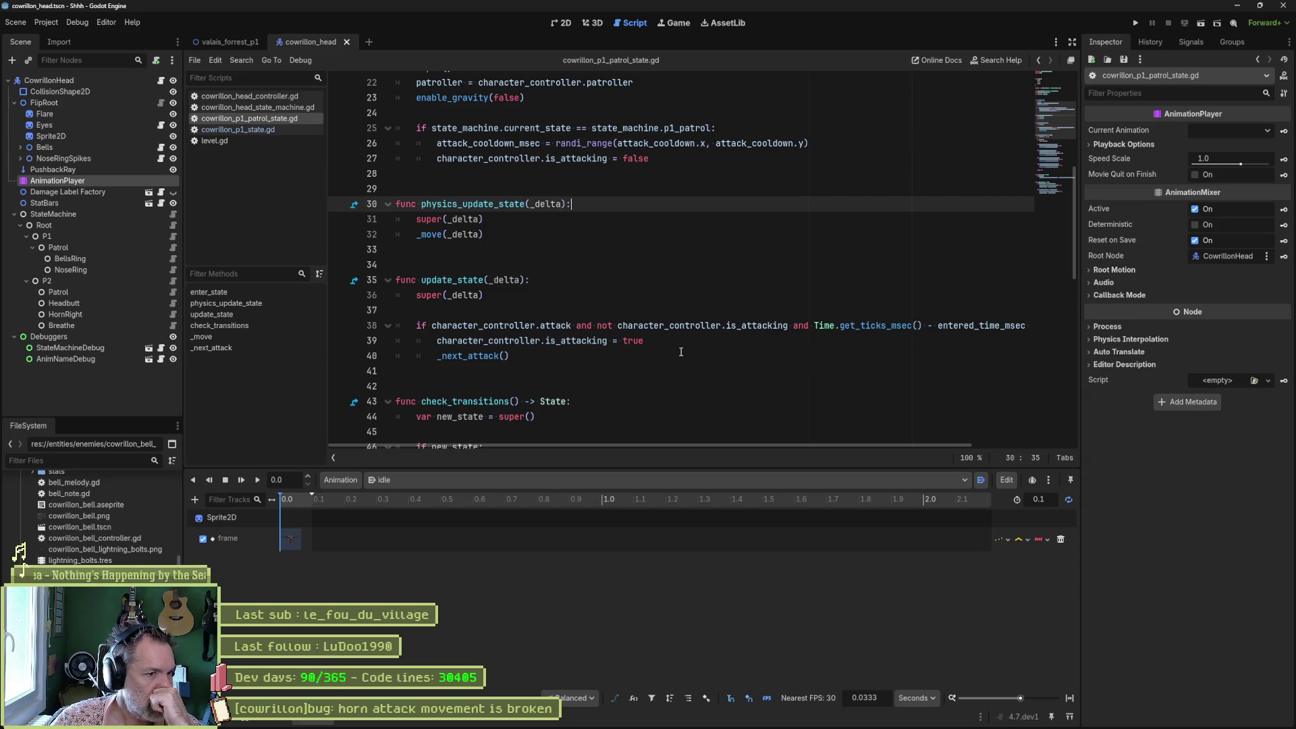
{"action": "scroll", "coordinate": [681, 352], "scroll_direction": "down", "scroll_amount": 8}
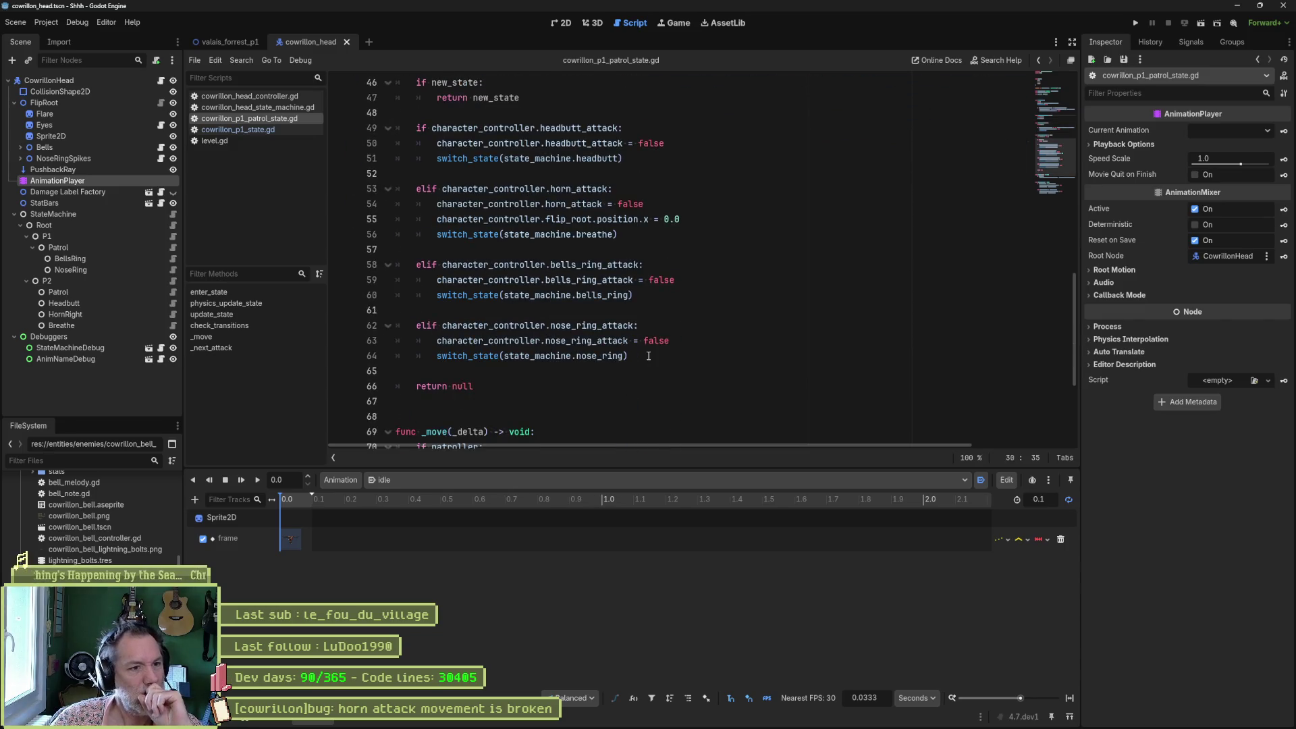
{"action": "left_click_drag", "start_coordinate": [654, 357], "coordinate": [675, 298]}
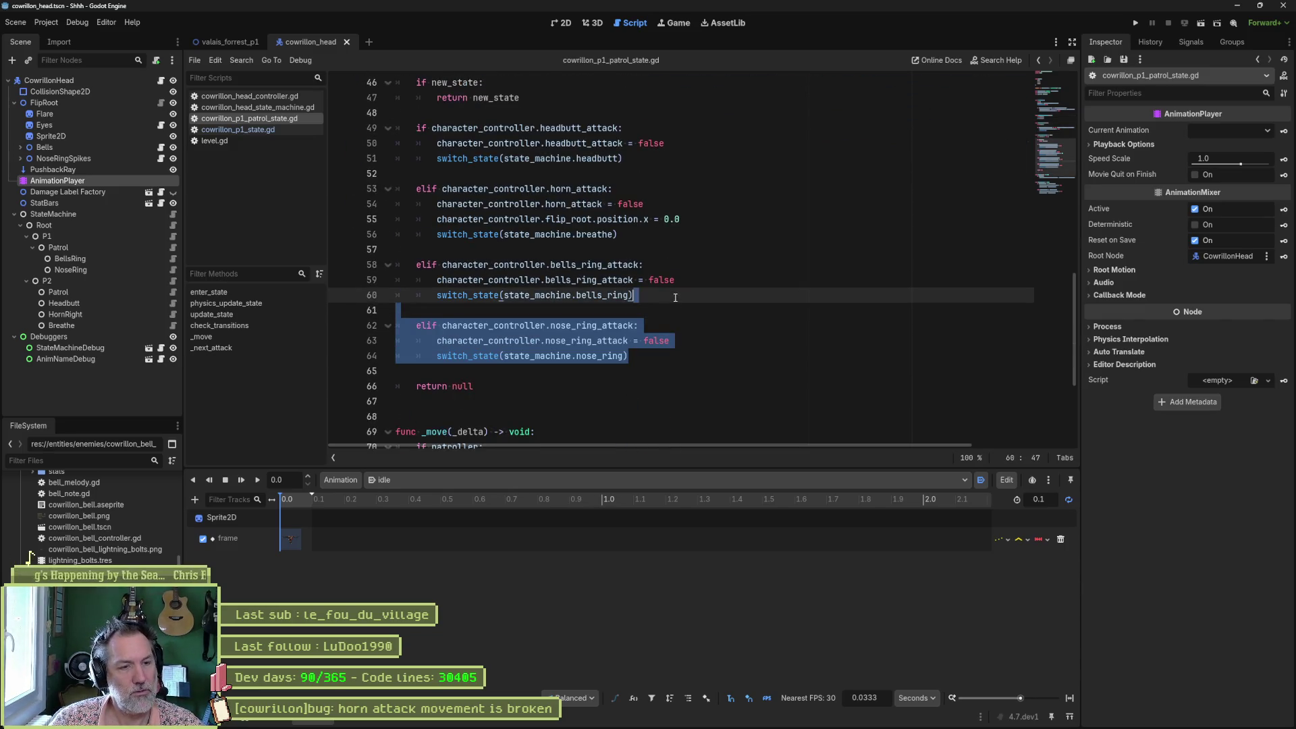
{"action": "key", "text": "ctrl+shift+d"}
Make the copied branch check is_p2 and switch to p2_patrol, then save the script.
{"action": "double_click", "coordinate": [589, 387]}
{"action": "type", "text": "is_p2:"}
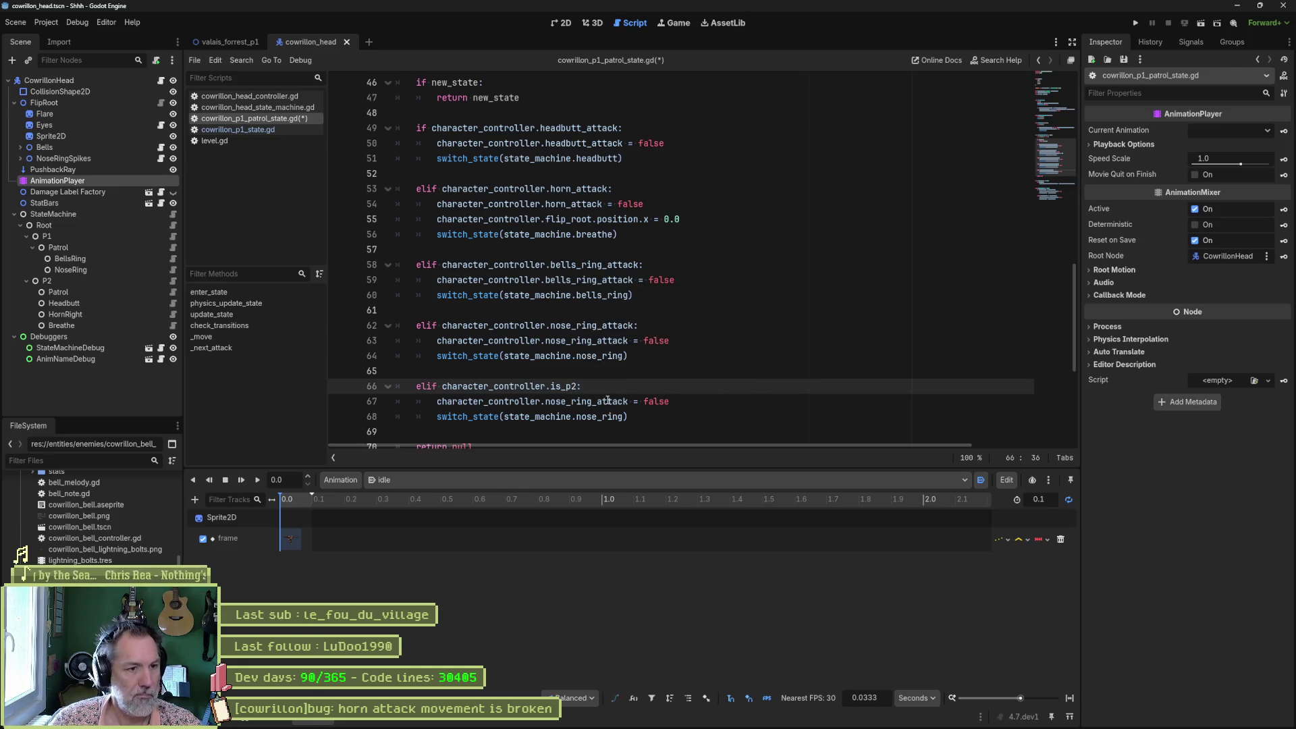
{"action": "double_click", "coordinate": [574, 386]}
{"action": "key", "text": "ctrl+c"}
{"action": "double_click", "coordinate": [581, 402]}
{"action": "key", "text": "ctrl+v"}
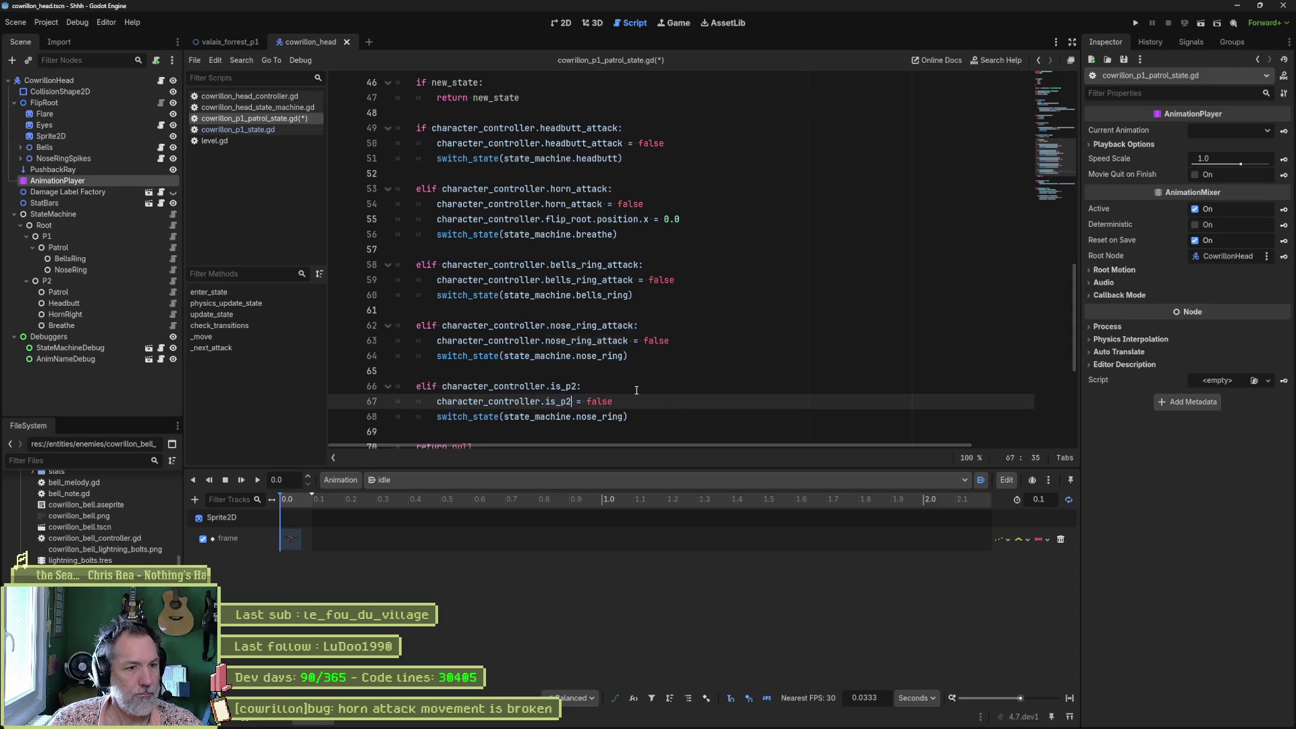
{"action": "double_click", "coordinate": [601, 417]}
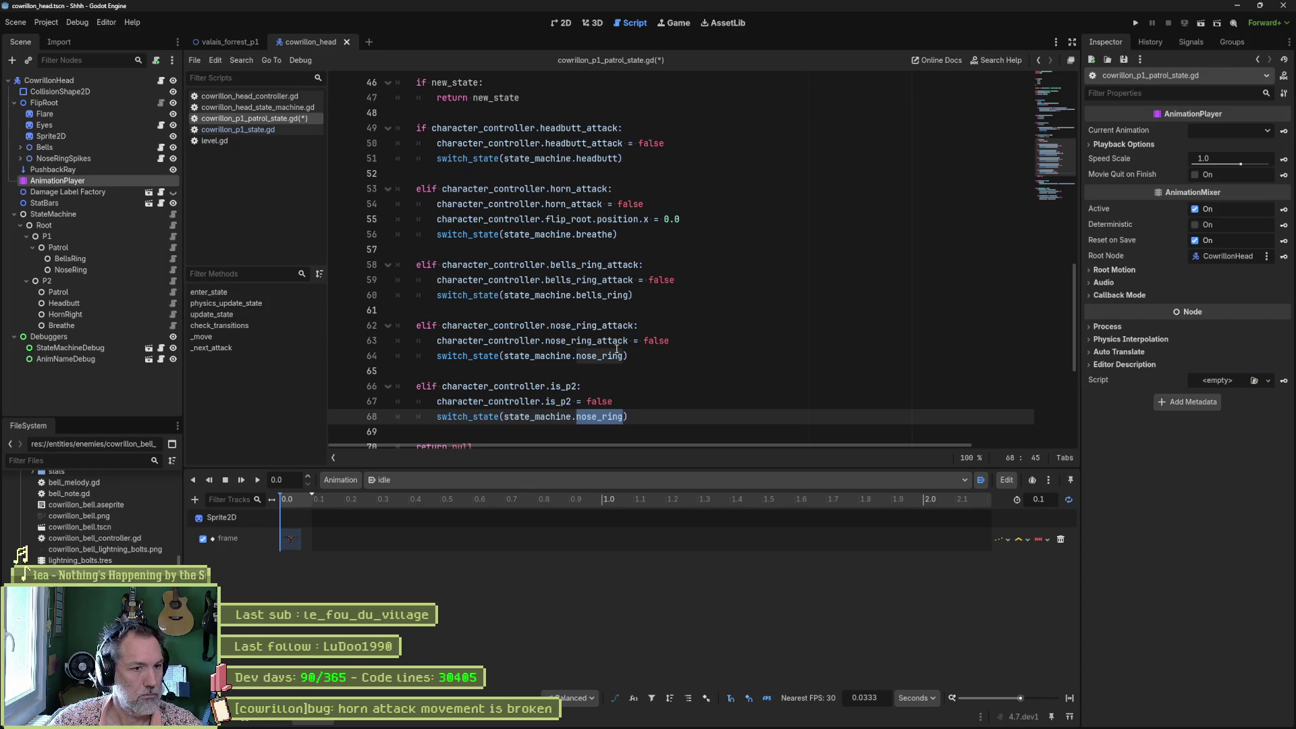
{"action": "type", "text": "p2_patrol"}
{"action": "key", "text": "ctrl+s"}
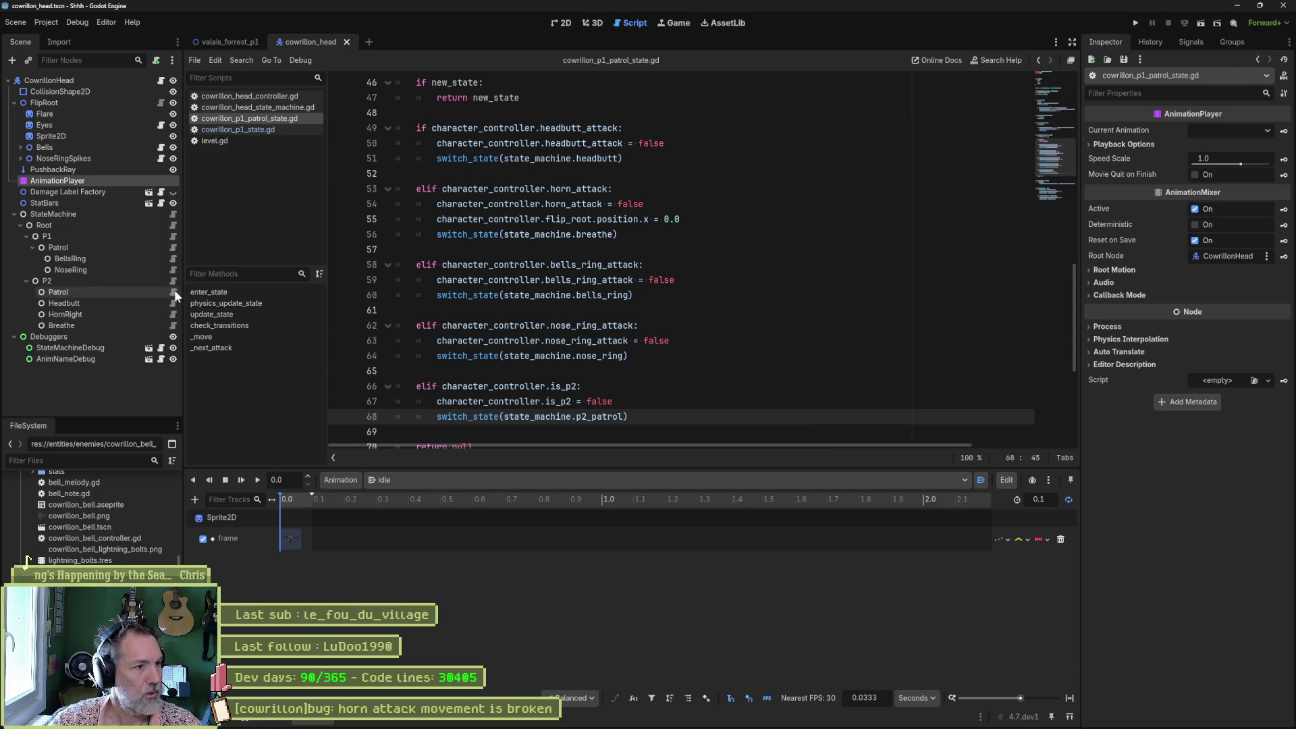
{"action": "left_click", "coordinate": [174, 292]}
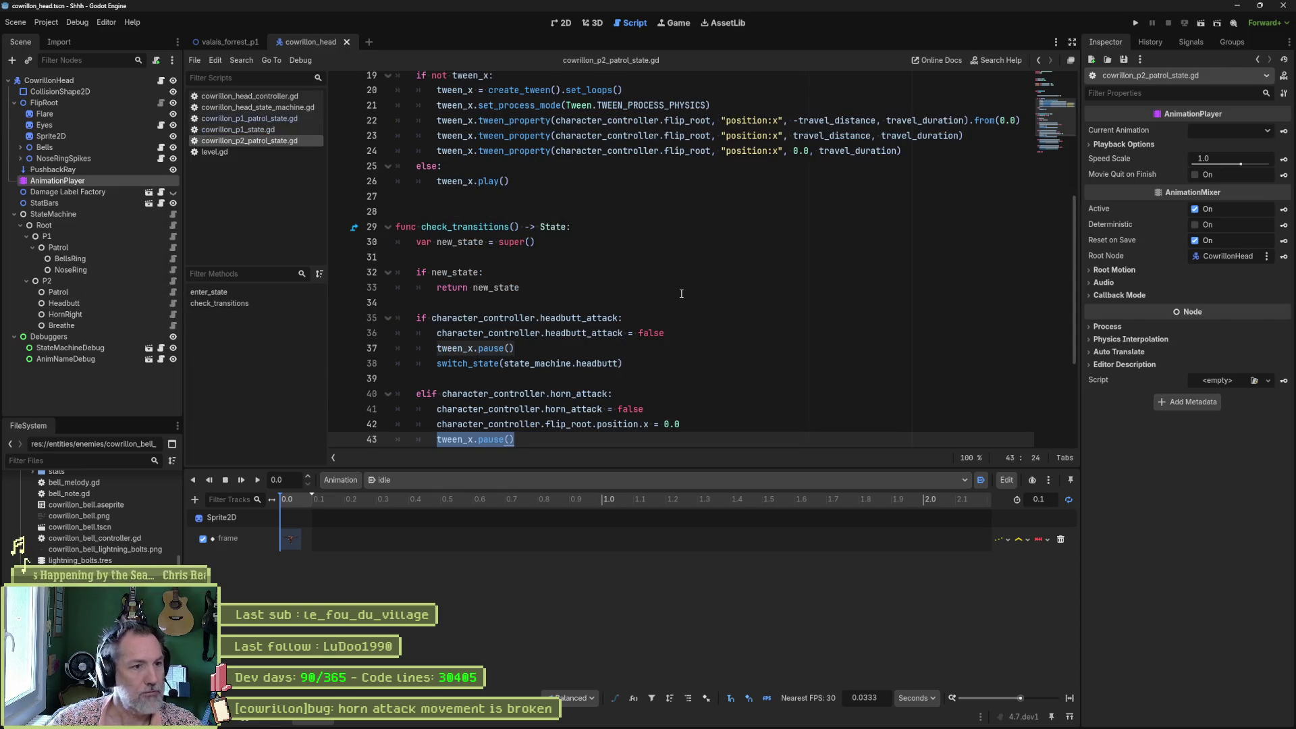
Delete the attack transition branches from check_transitions in the P2 patrol script.
{"action": "scroll", "coordinate": [674, 304], "scroll_direction": "down", "scroll_amount": 2}
{"action": "scroll", "coordinate": [675, 305], "scroll_direction": "down", "scroll_amount": 2}
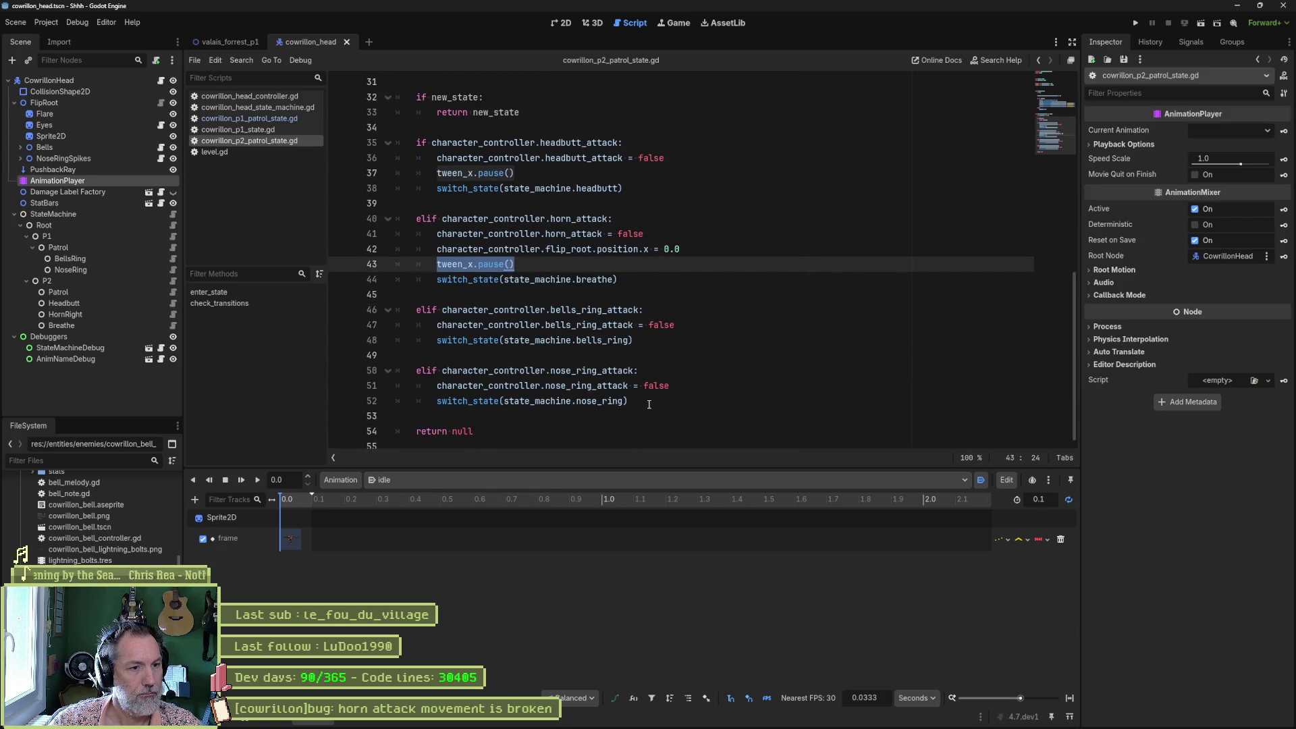
{"action": "left_click_drag", "start_coordinate": [650, 406], "coordinate": [632, 112]}
{"action": "key", "text": "BackSpace"}
Remove the tween variables, exports and enter_state code, then save the script.
{"action": "scroll", "coordinate": [628, 202], "scroll_direction": "up", "scroll_amount": 9}
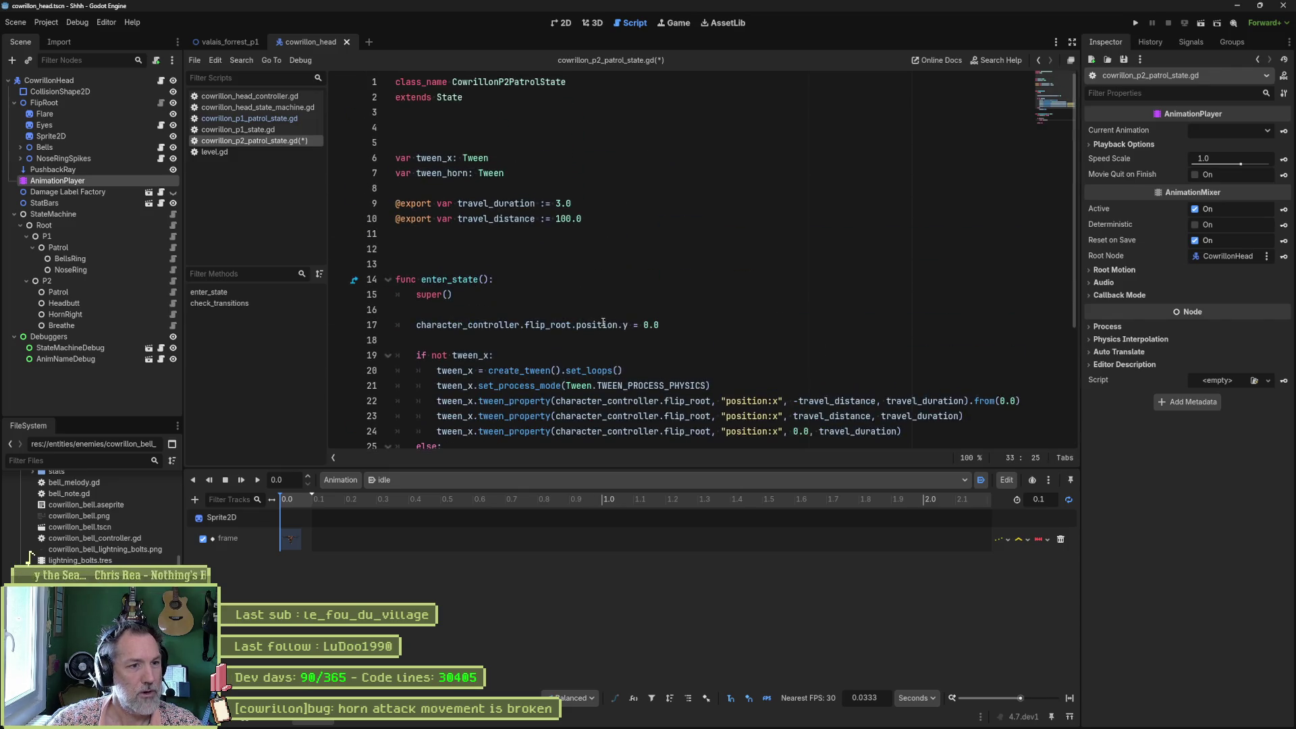
{"action": "mouse_move", "coordinate": [525, 412]}
{"action": "left_mouse_down"}
{"action": "mouse_move", "coordinate": [539, 245]}
{"action": "mouse_move", "coordinate": [571, 205]}
{"action": "mouse_move", "coordinate": [567, 88]}
{"action": "mouse_move", "coordinate": [567, 129]}
{"action": "left_mouse_up"}
{"action": "key", "text": "BackSpace"}
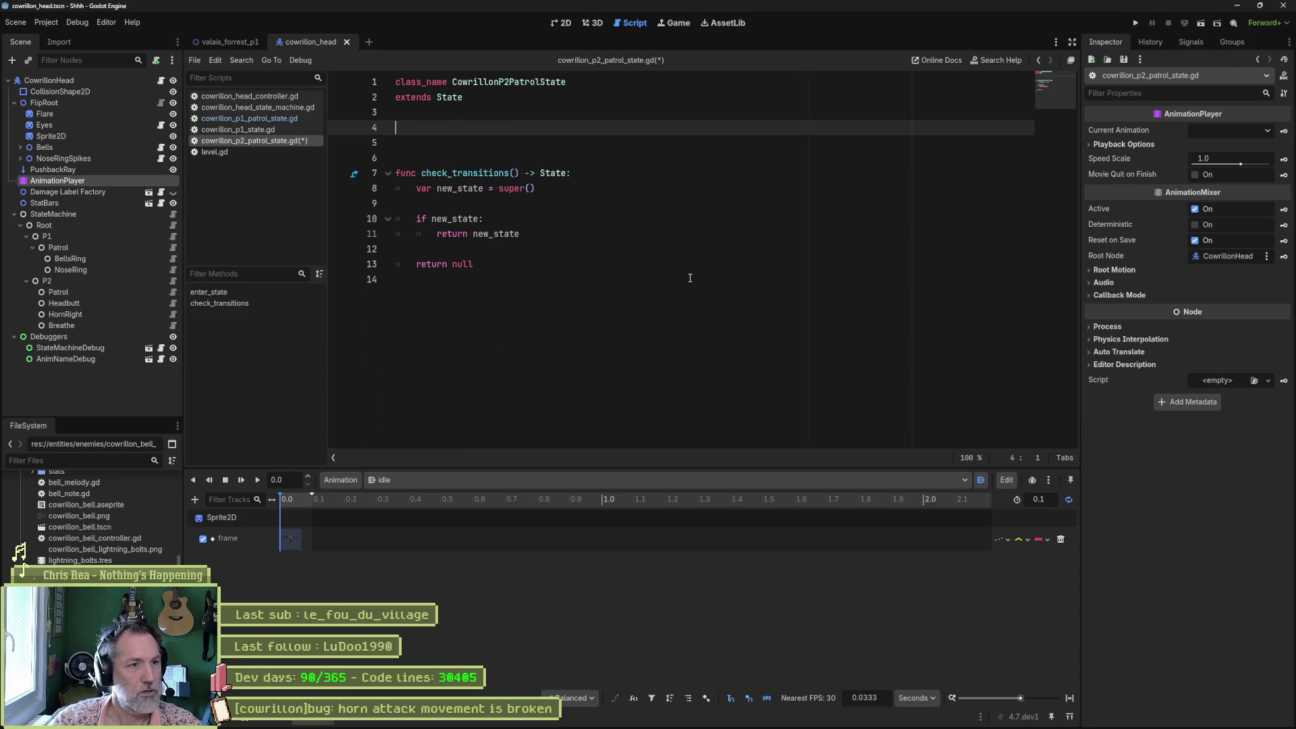
{"action": "key", "text": "Delete"}
{"action": "key", "text": "ctrl+s"}
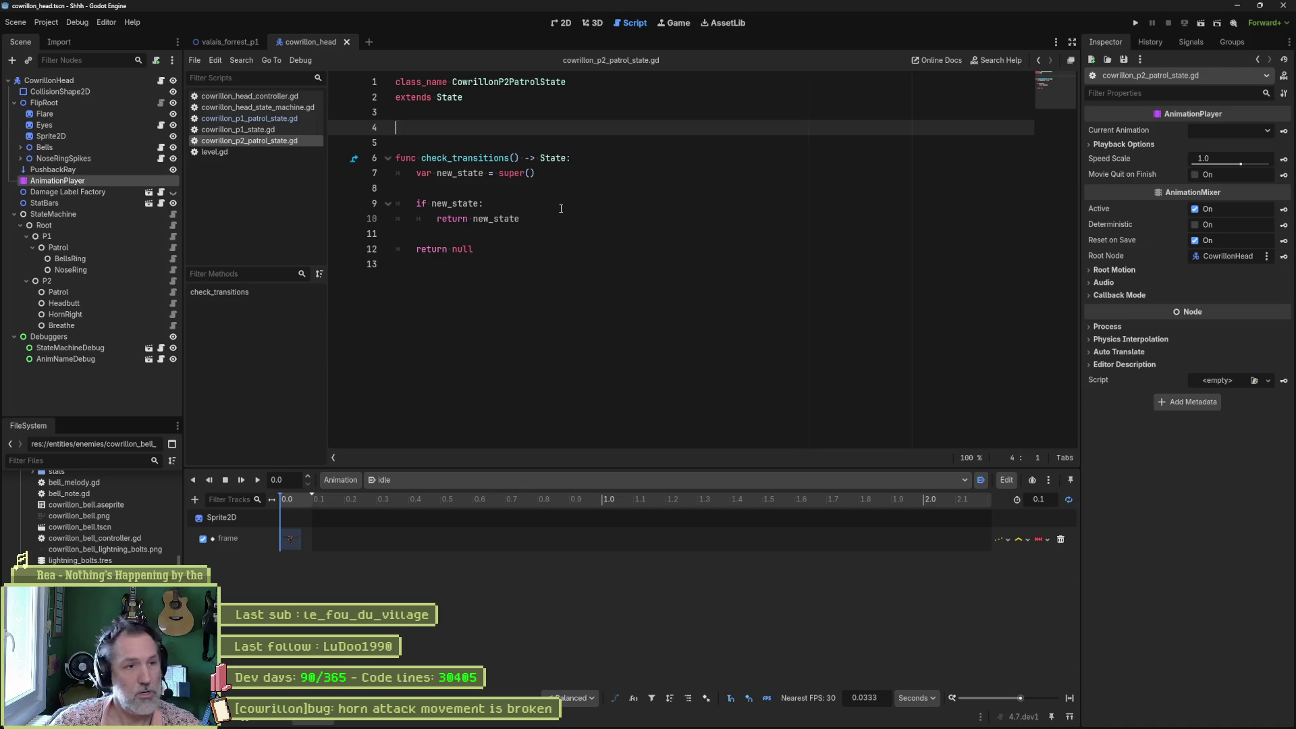
{"action": "left_click", "coordinate": [223, 42]}
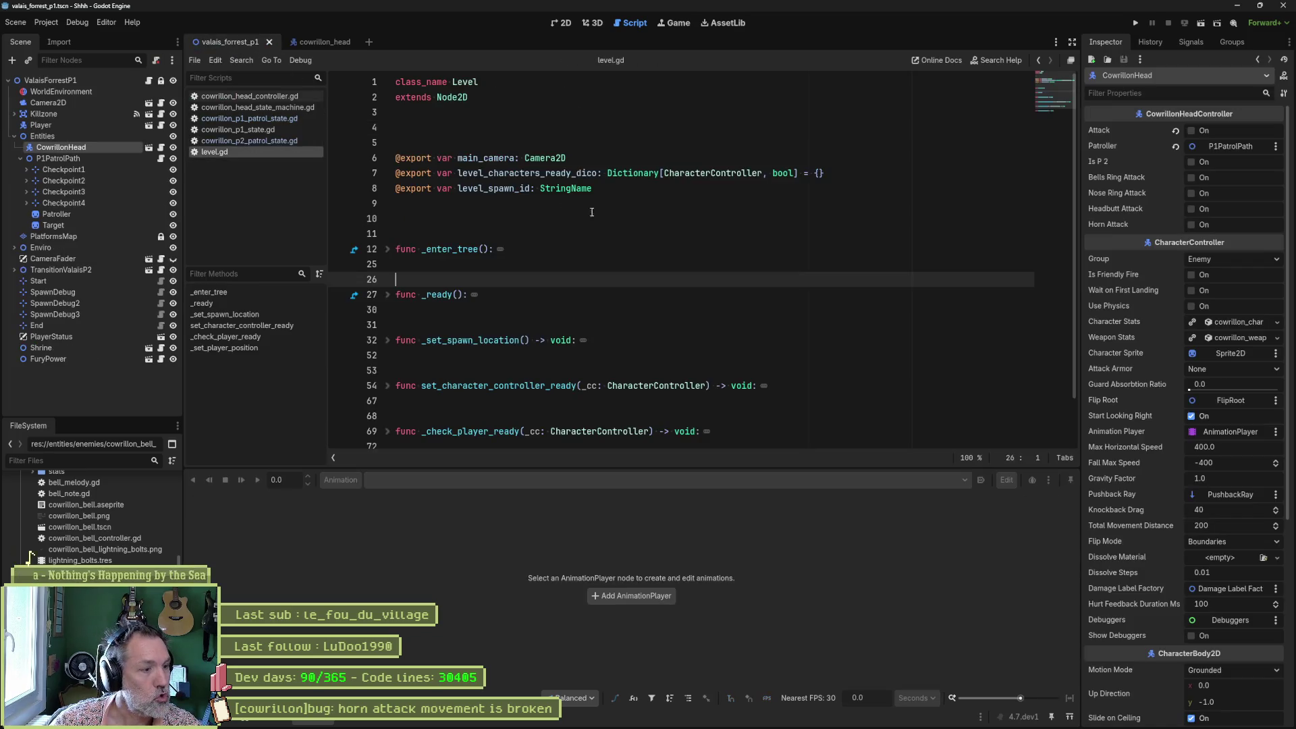
Run the level with F6, inspect the live CowrillonHead boss, then stop the game.
{"action": "key", "text": "F6"}
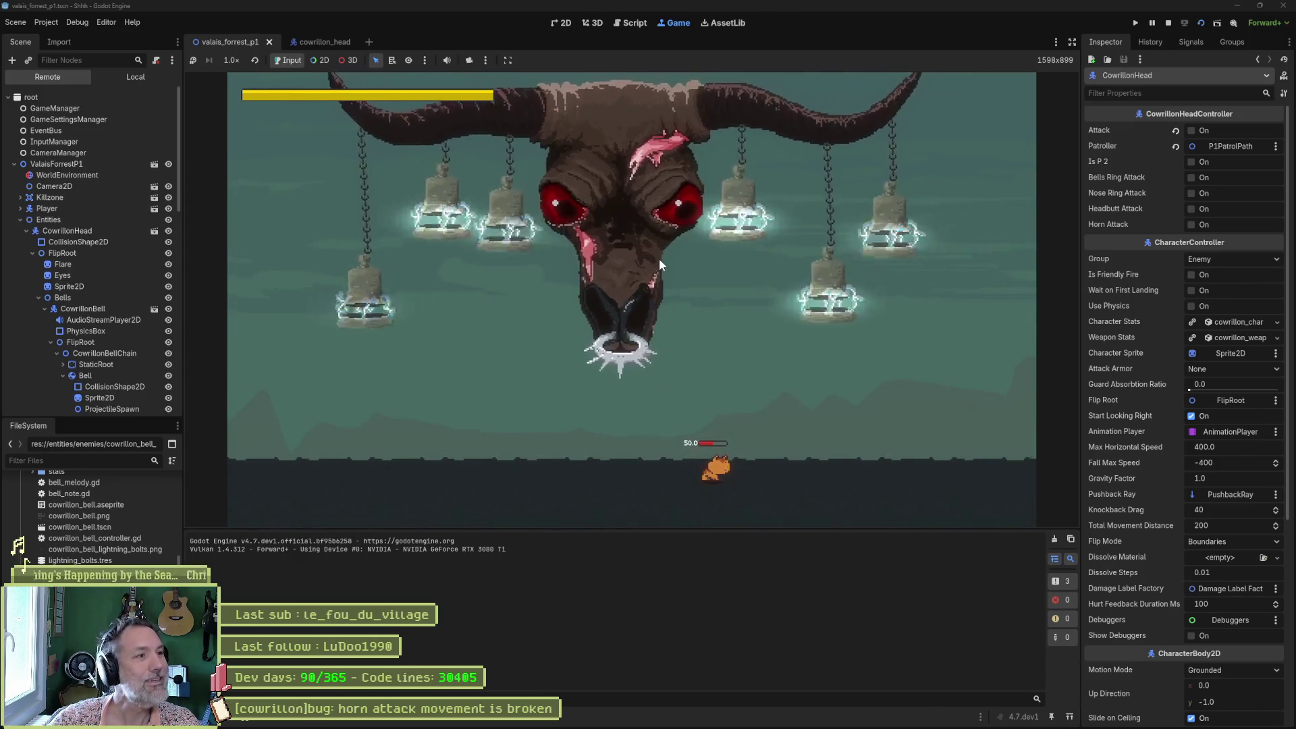
{"action": "left_click", "coordinate": [70, 232]}
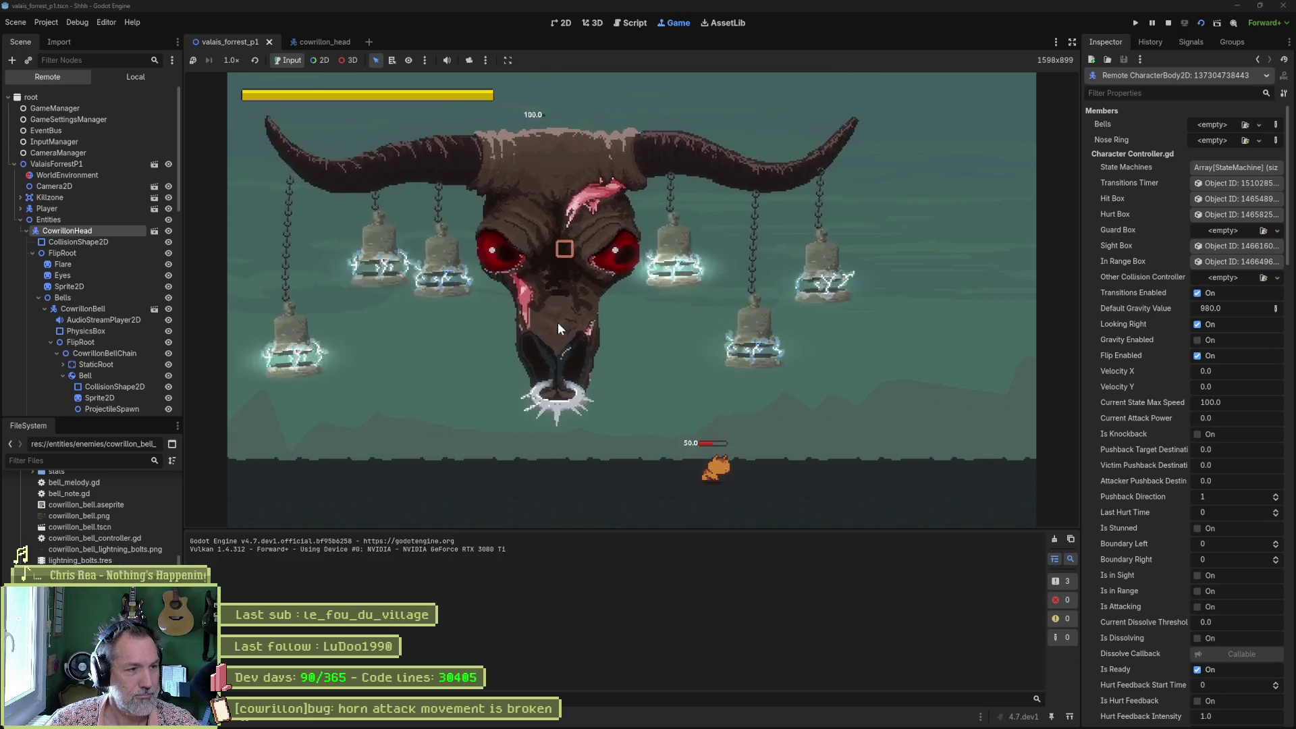
{"action": "left_click", "coordinate": [1167, 23]}
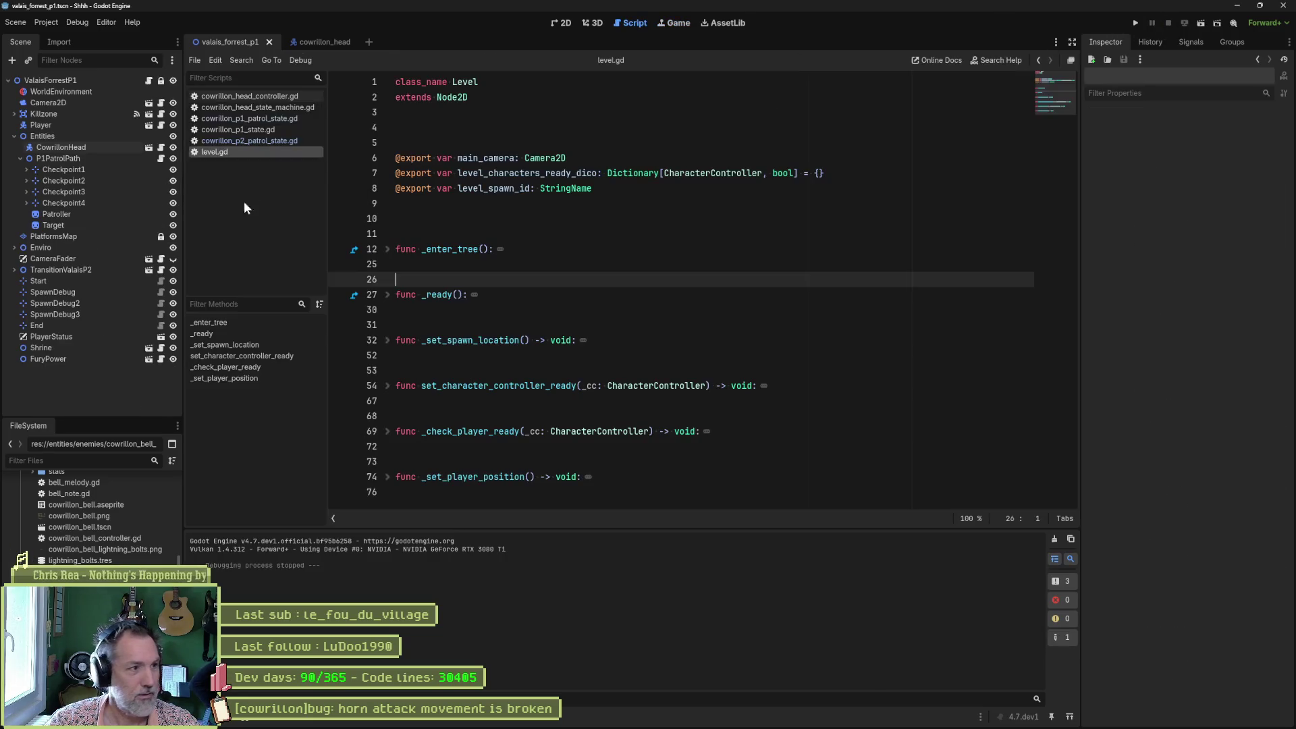
Turn on Attack for the CowrillonHead boss and rerun the level with F6.
{"action": "left_click", "coordinate": [87, 144]}
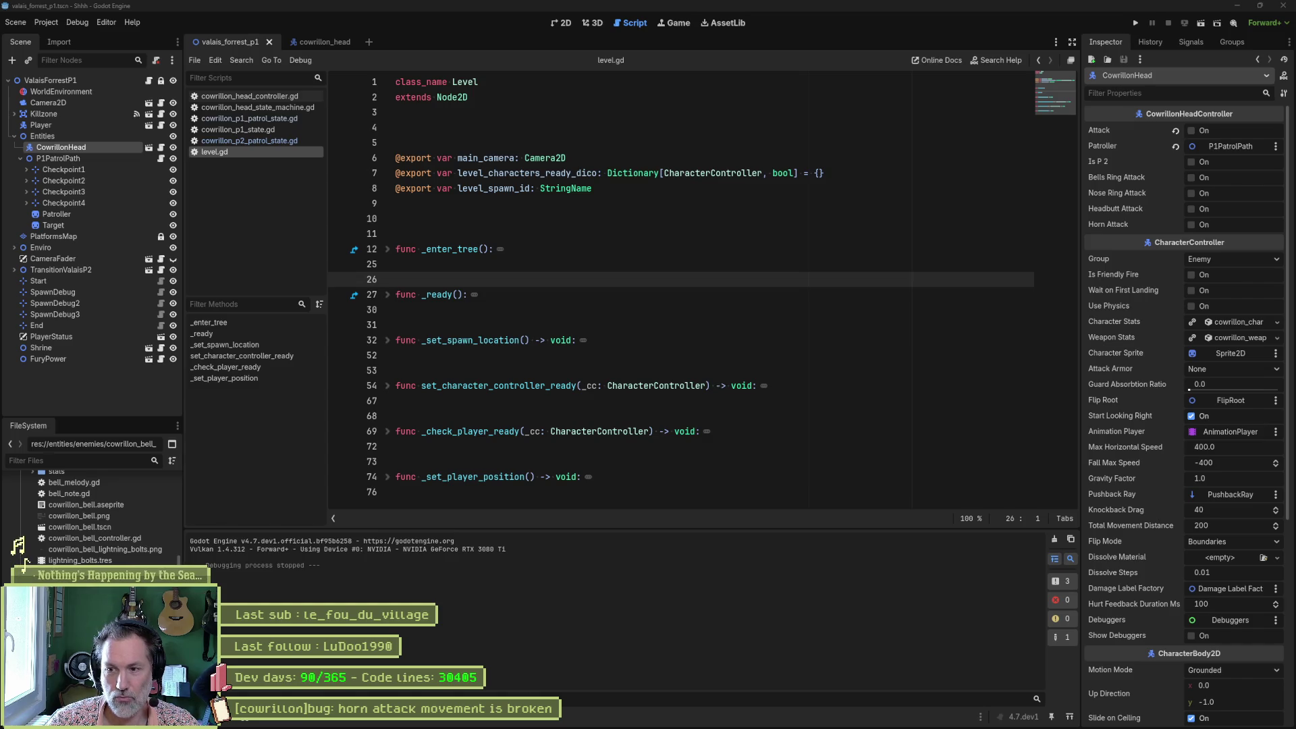
{"action": "left_click", "coordinate": [103, 159]}
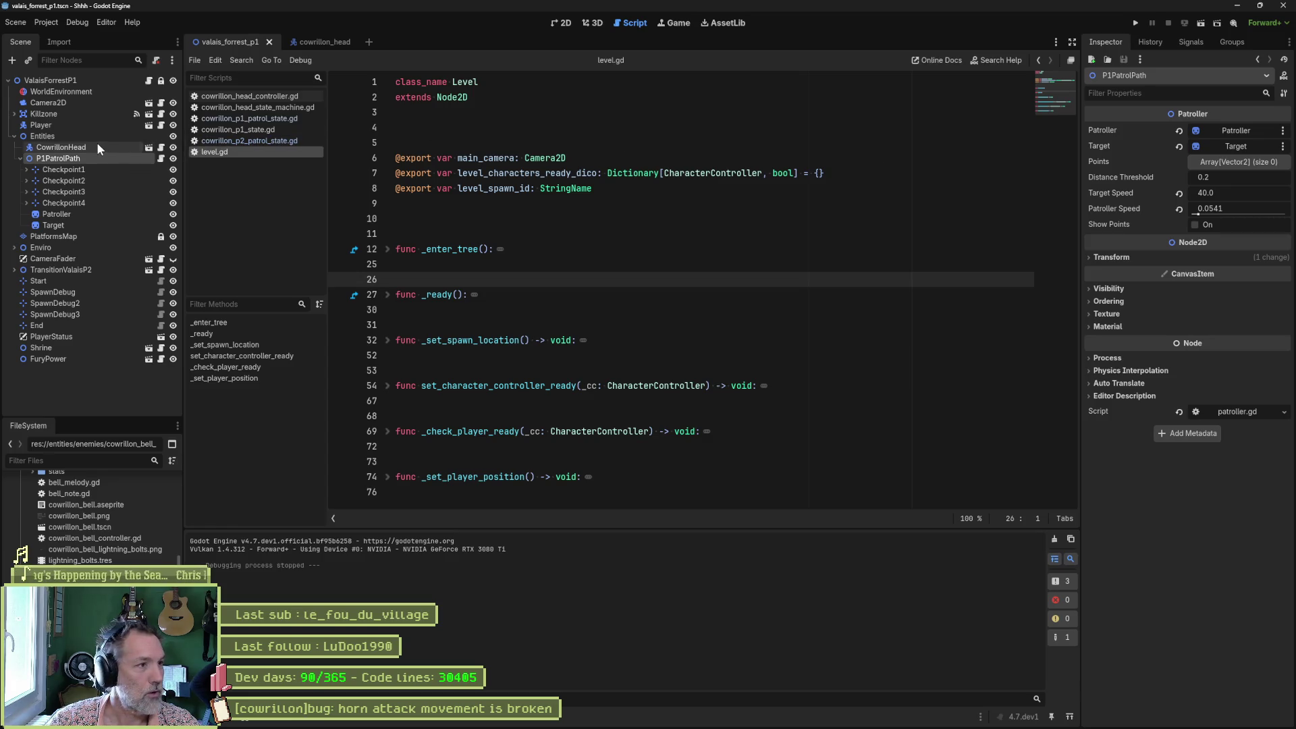
{"action": "left_click", "coordinate": [98, 147]}
{"action": "left_click", "coordinate": [1204, 132]}
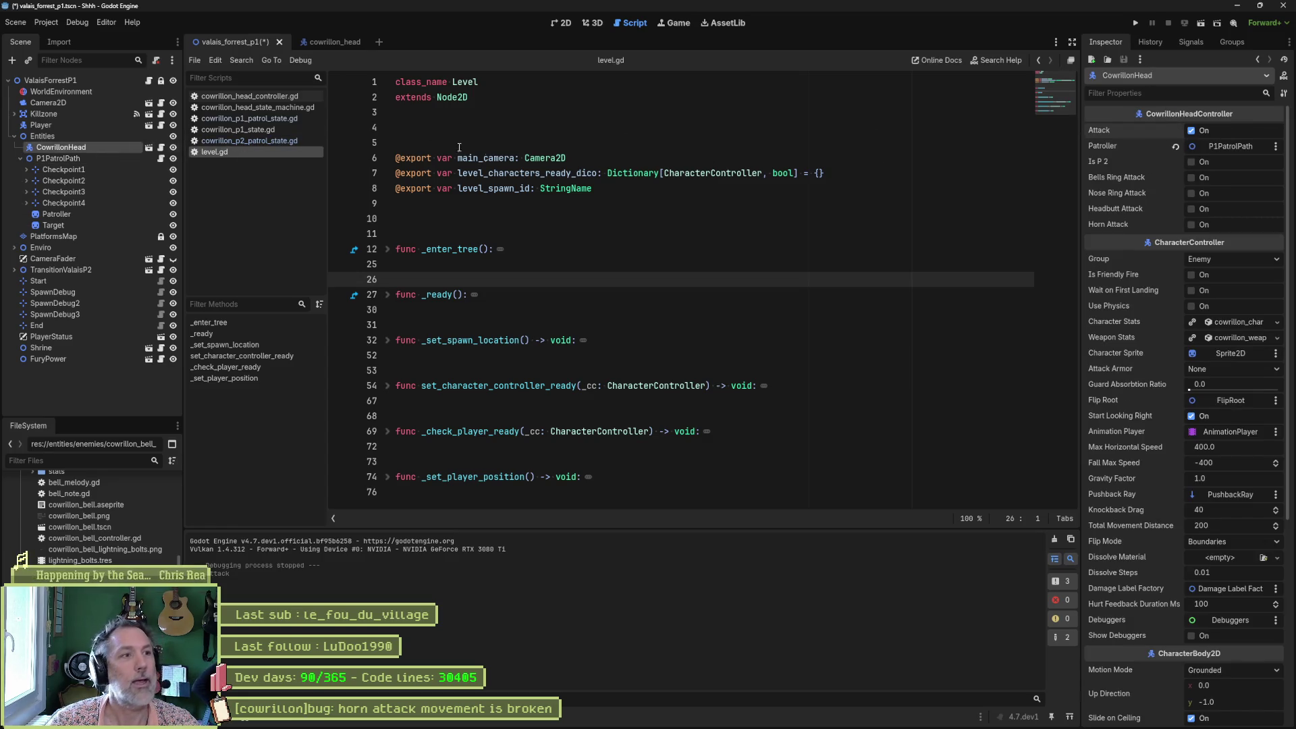
{"action": "left_click", "coordinate": [772, 269]}
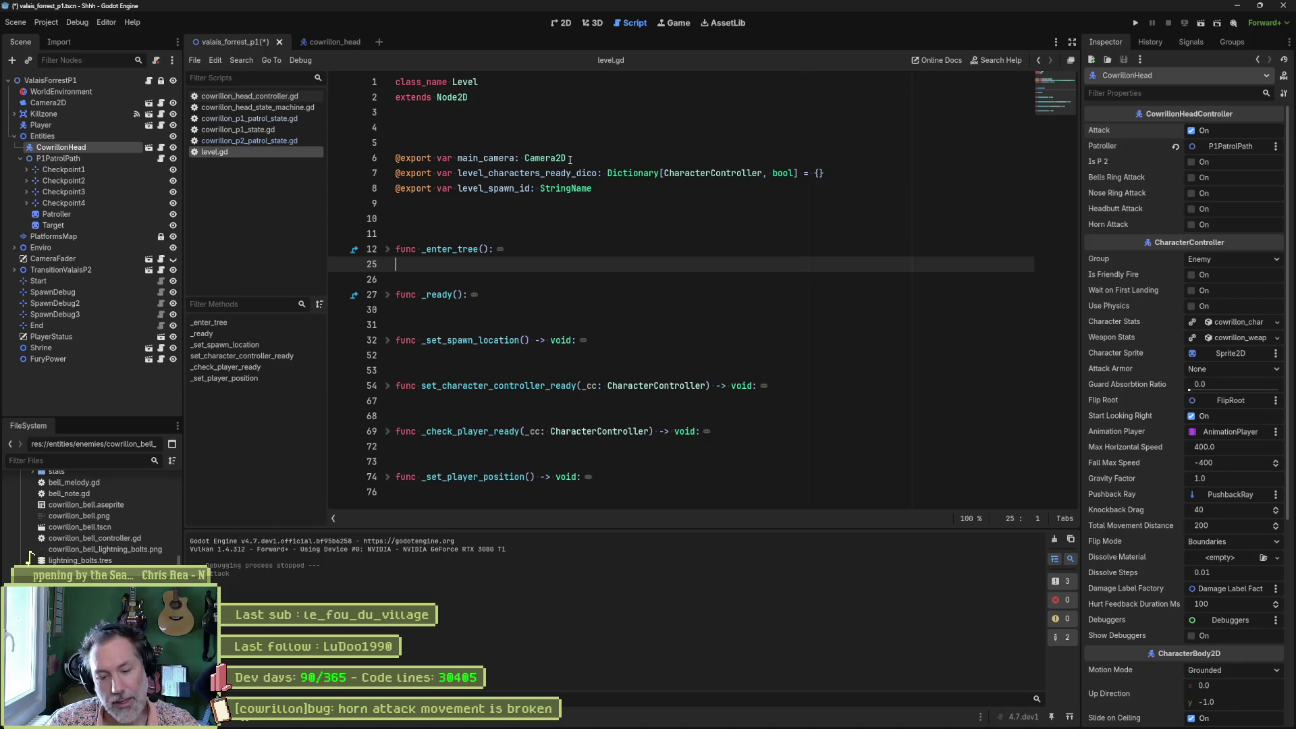
{"action": "key", "text": "F6"}
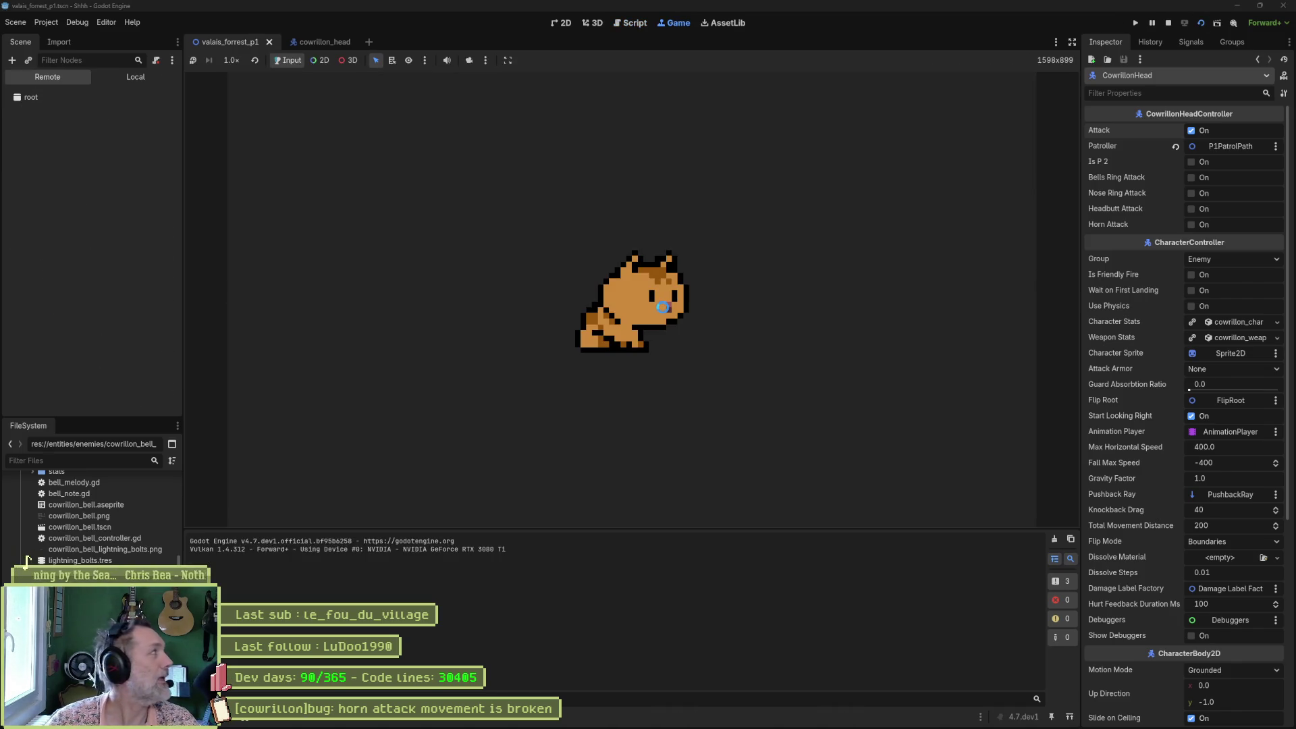
Run the cat left and right around the boss arena and jump while it attacks.
{"action": "key", "text": "Left"}
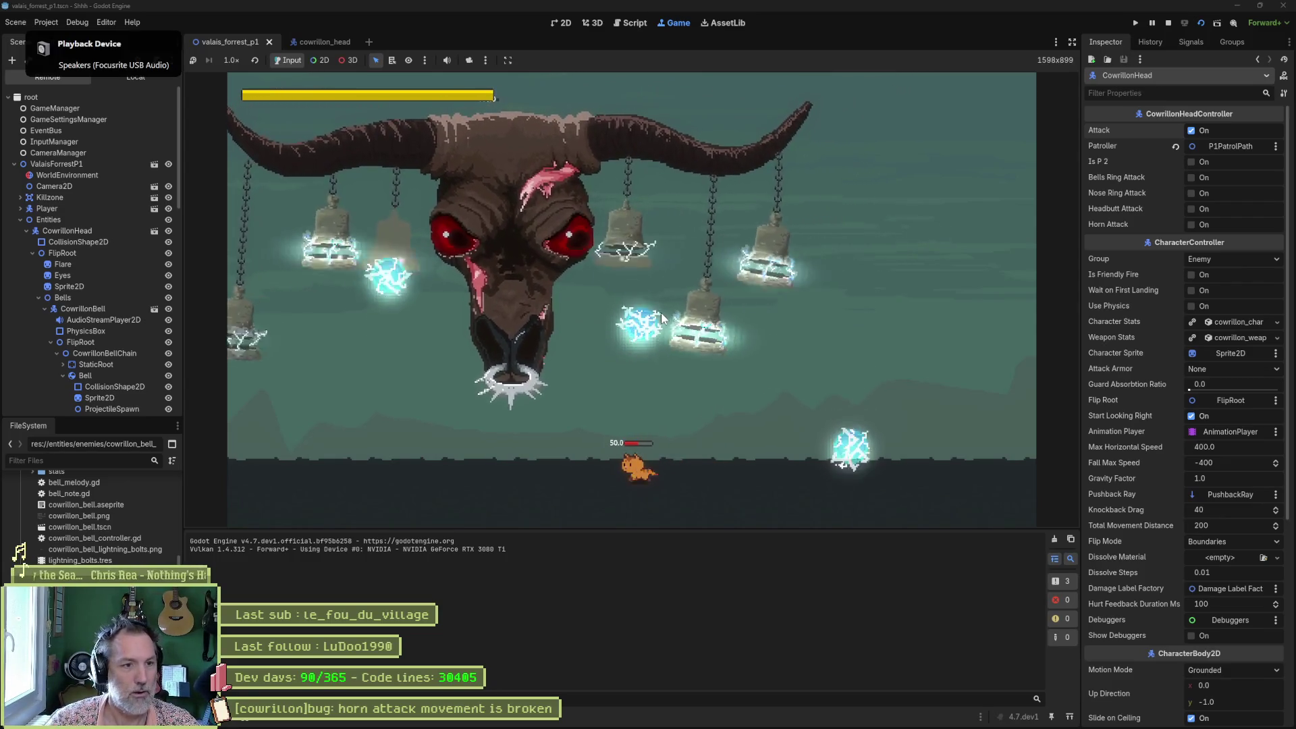
{"action": "key", "text": "Left"}
{"action": "key", "text": "Left"}
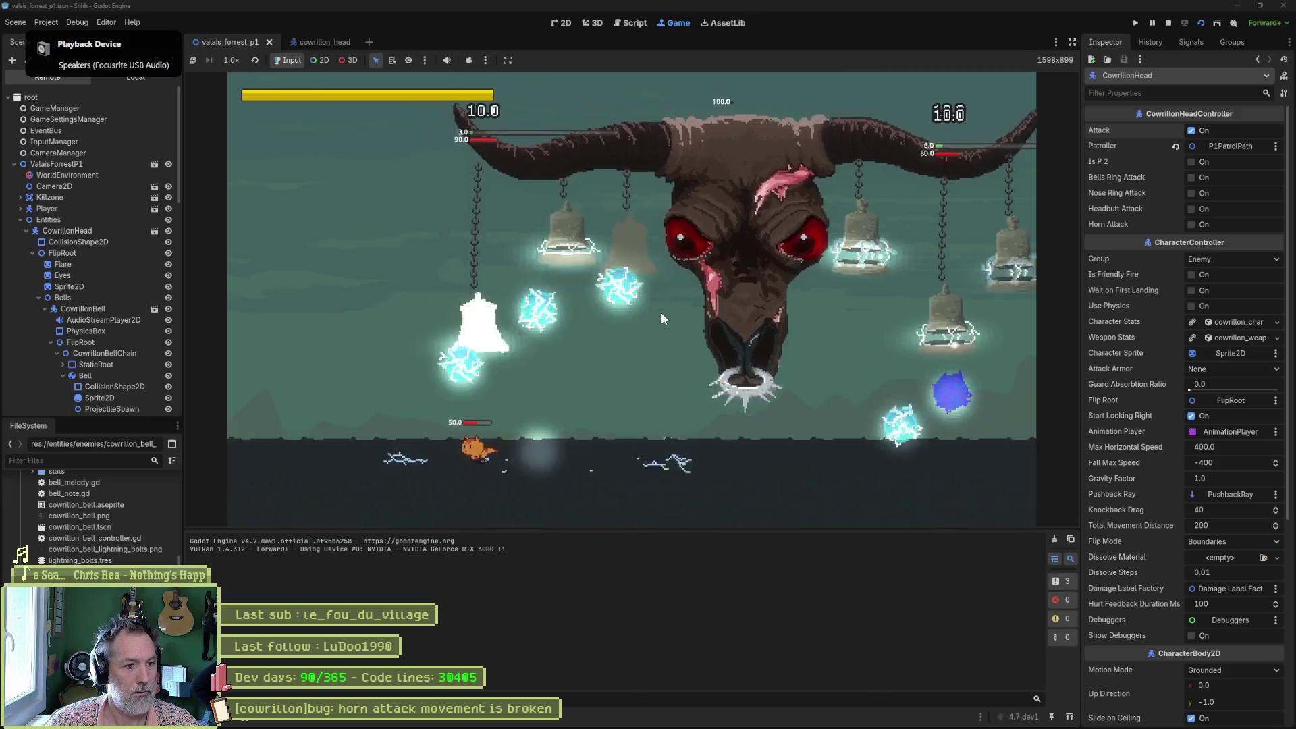
{"action": "key", "text": "Right"}
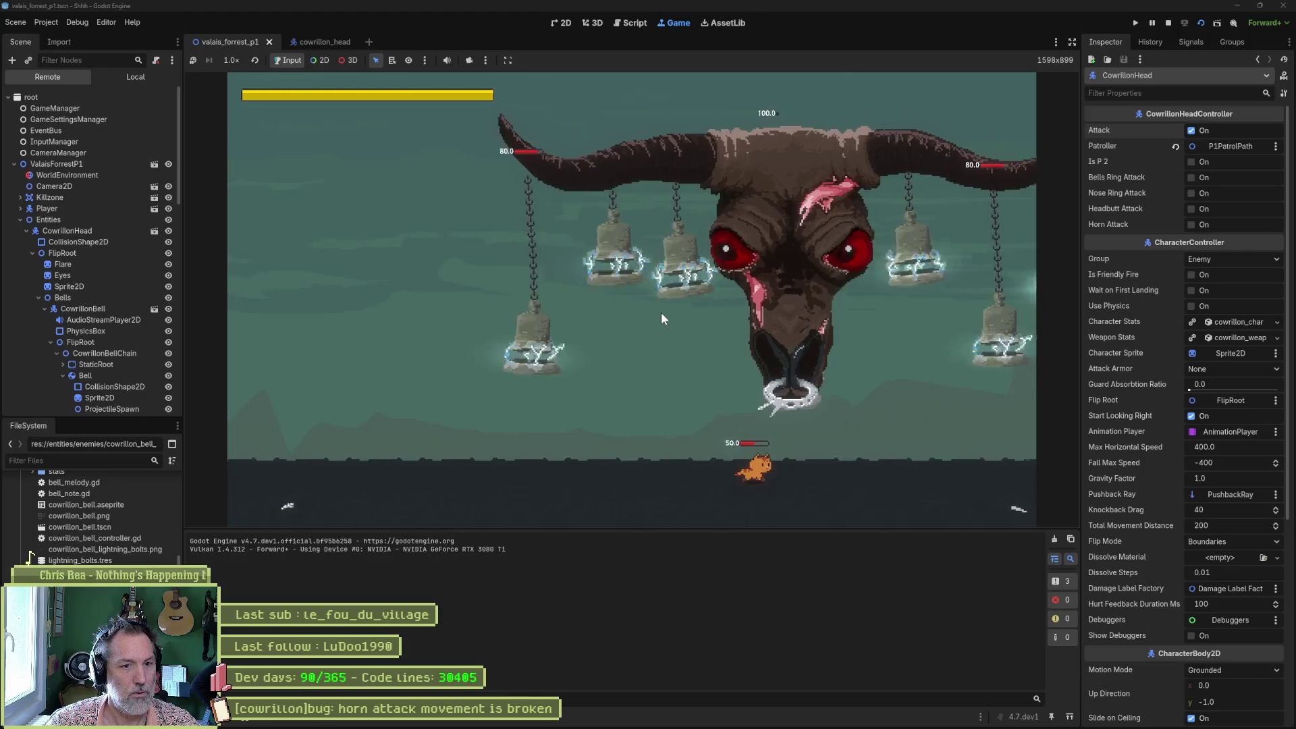
{"action": "key", "text": "Right"}
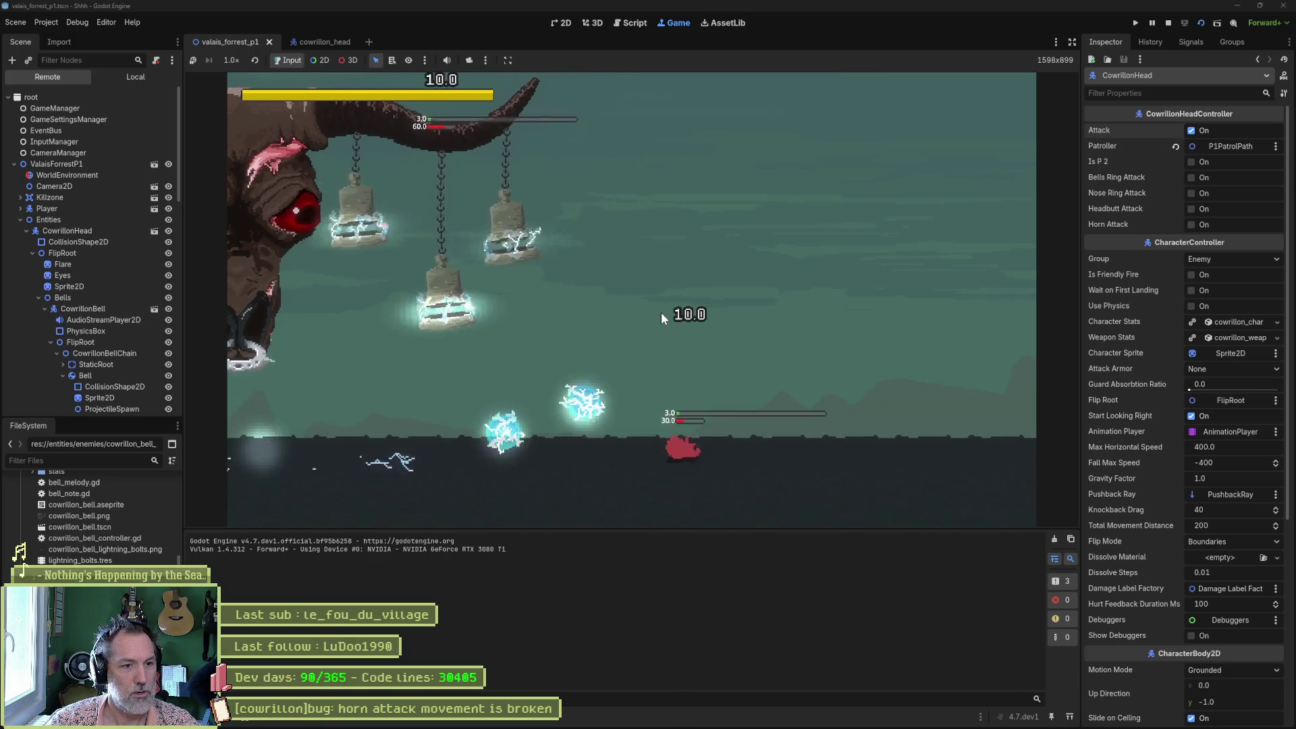
{"action": "key", "text": "Left"}
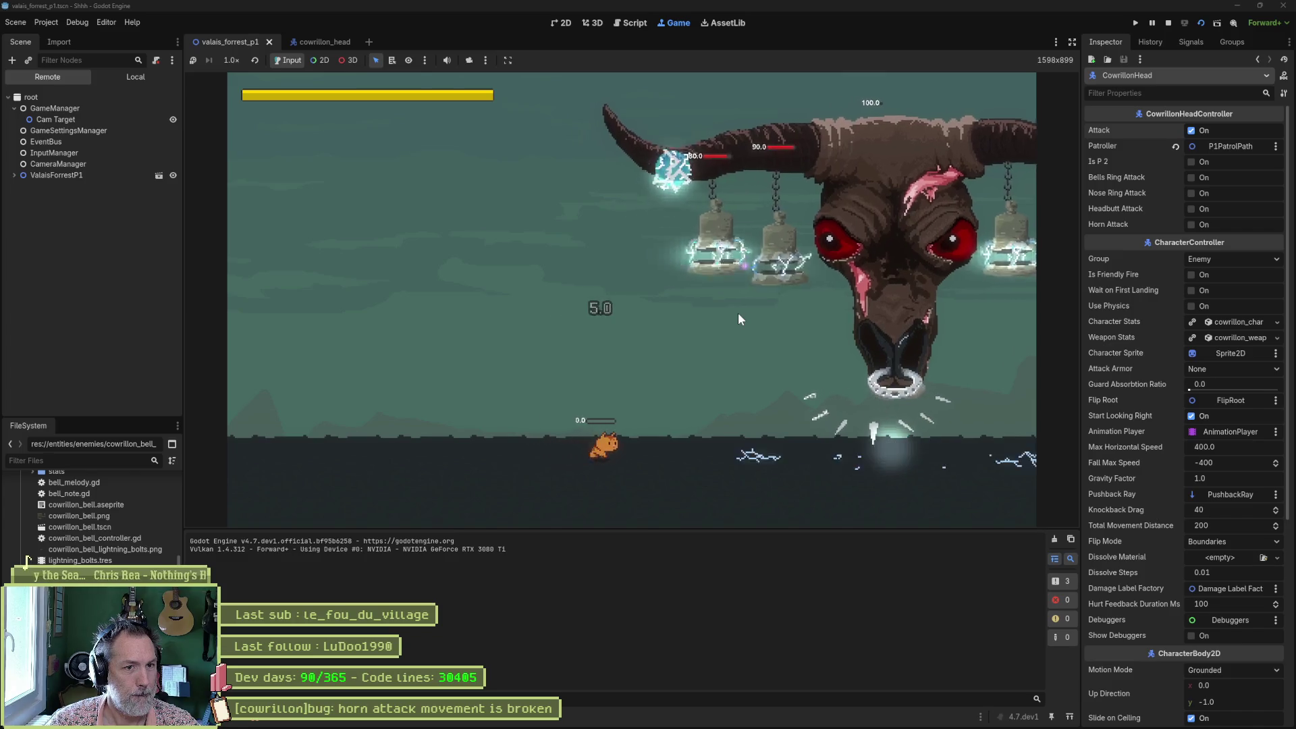
{"action": "key", "text": "space"}
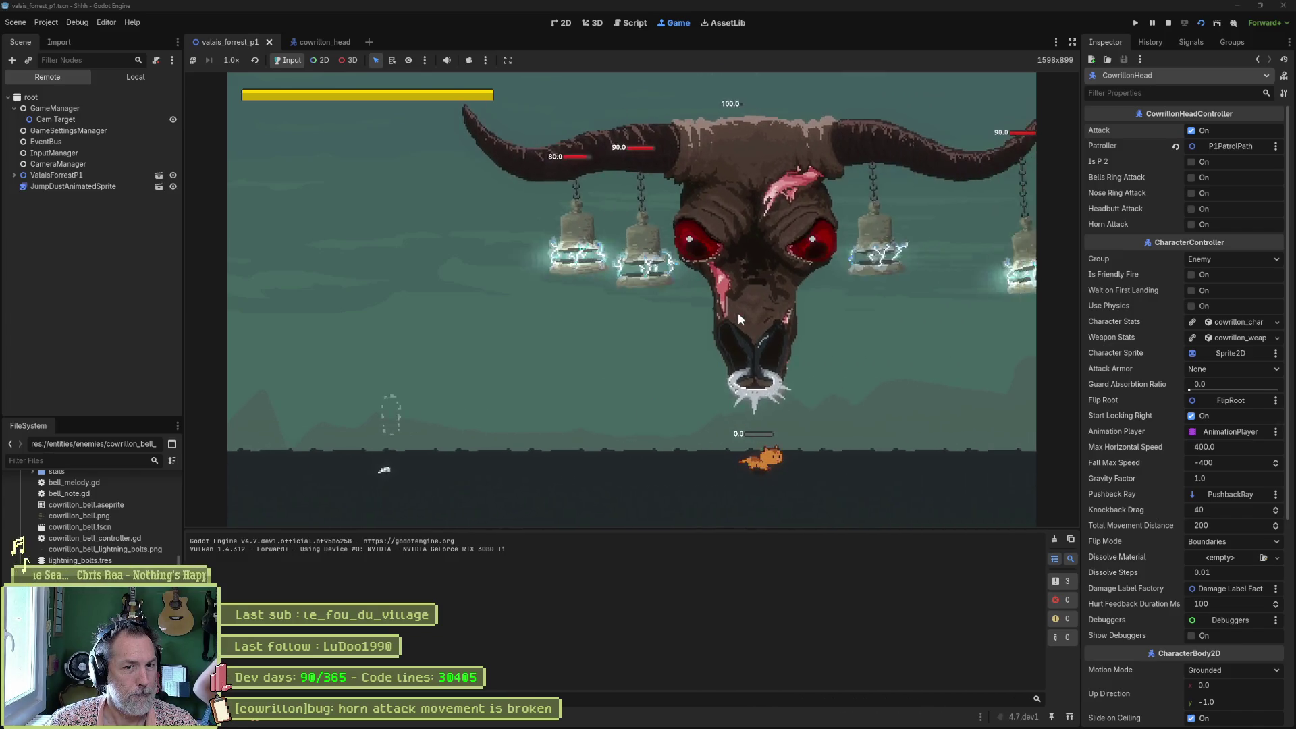
{"action": "key", "text": "Left"}
{"action": "key", "text": "Left"}
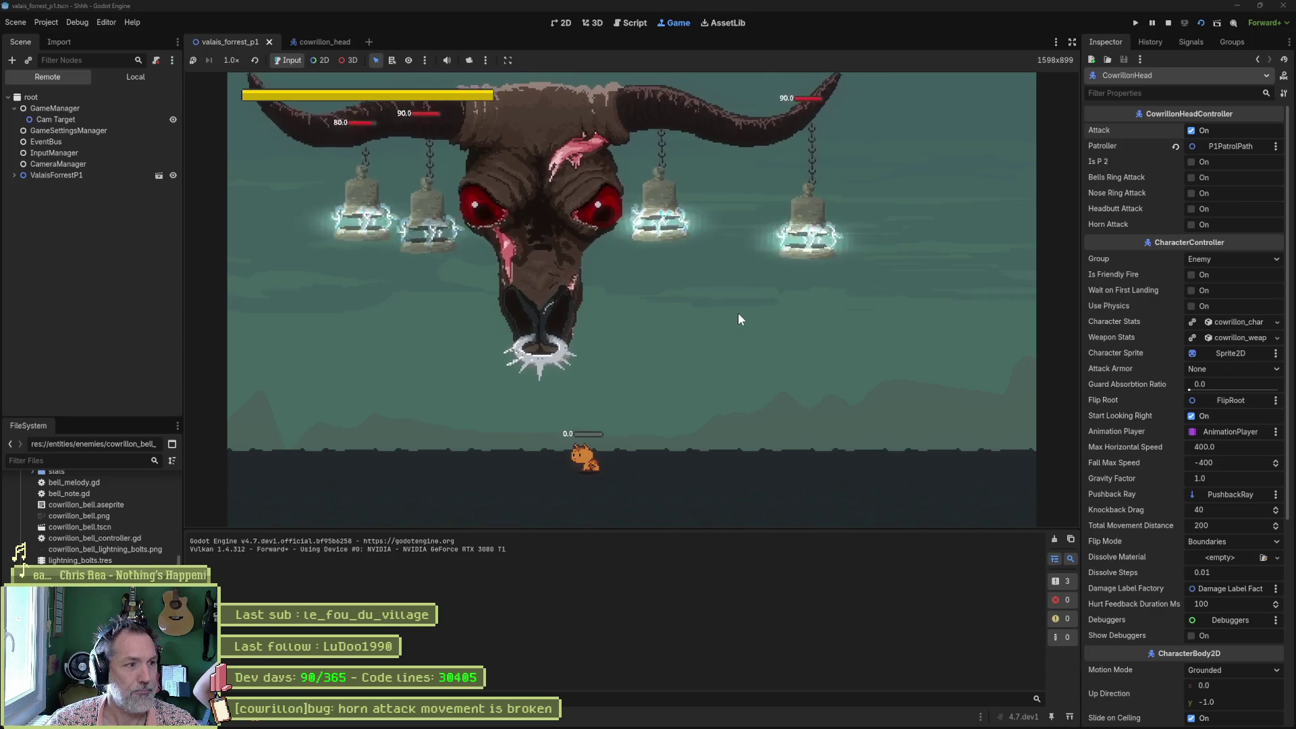